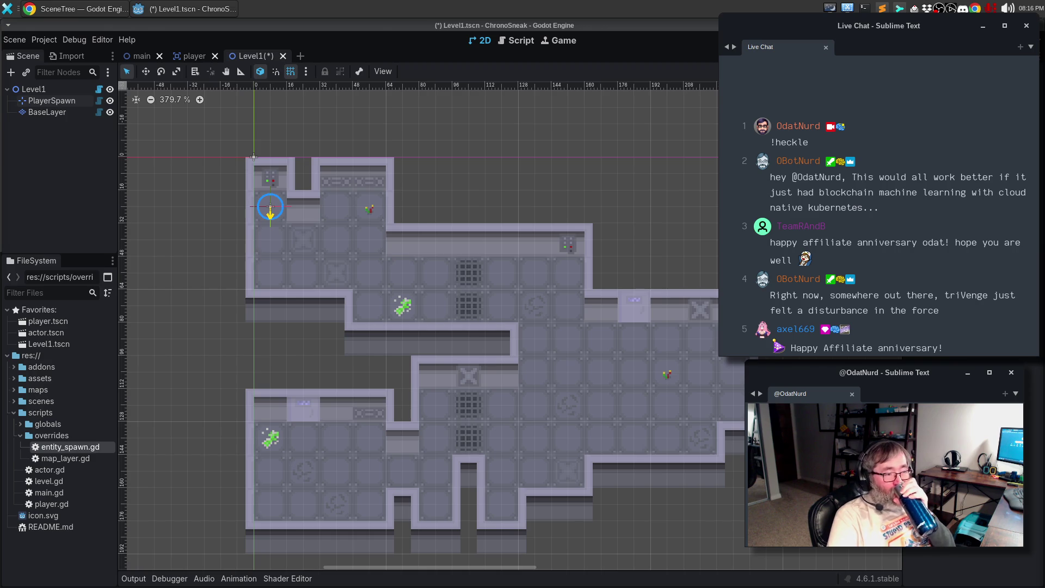
Step: Select the BaseLayer tile layer in Level1, then bring up the chrono-sneak repository in Sublime Merge
mouse_move(702, 28)
mouse_down()
mouse_move(698, 45)
mouse_move(506, 25)
mouse_up()
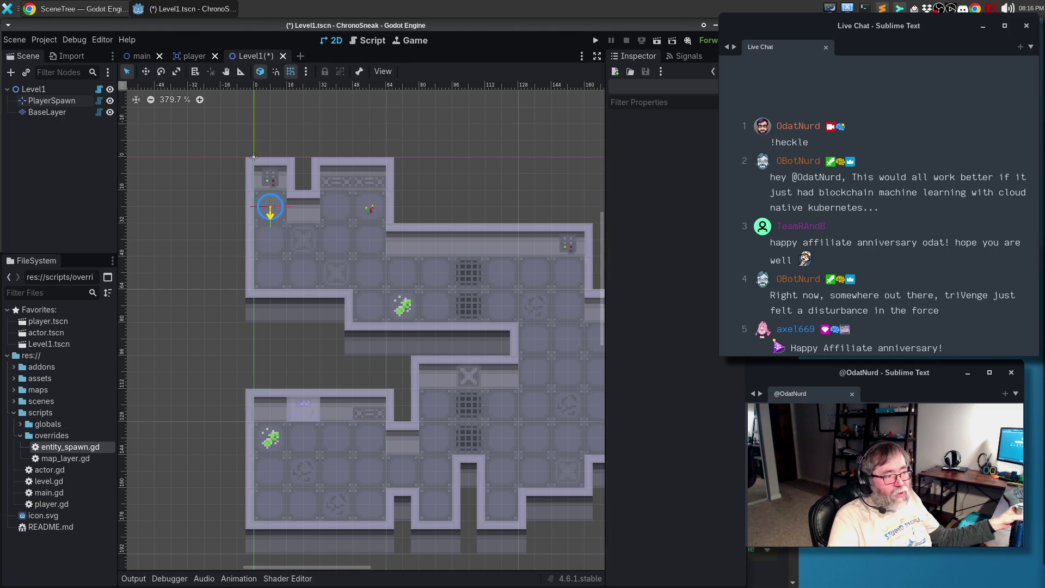
click(274, 207)
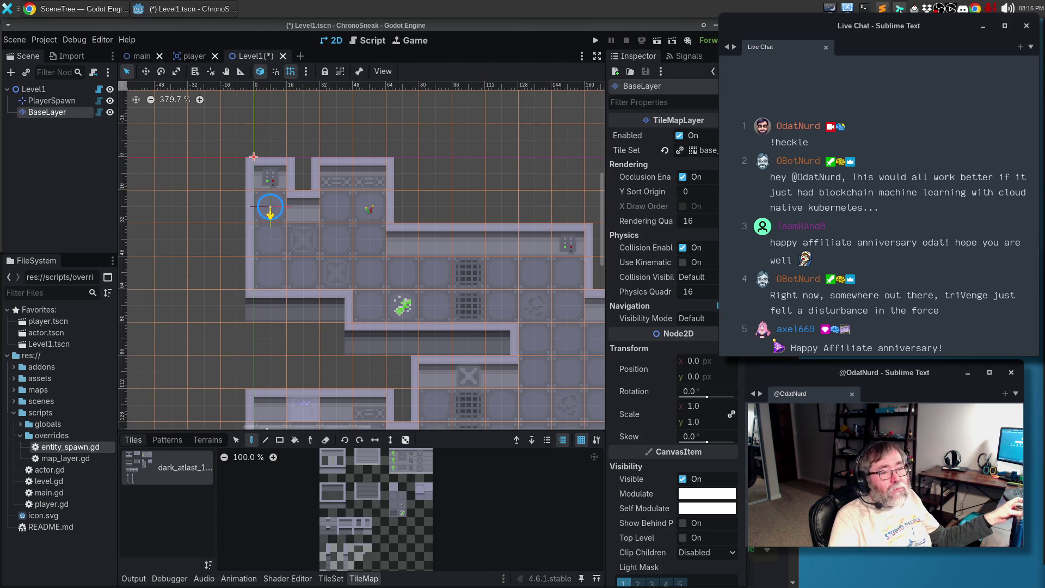
click(900, 8)
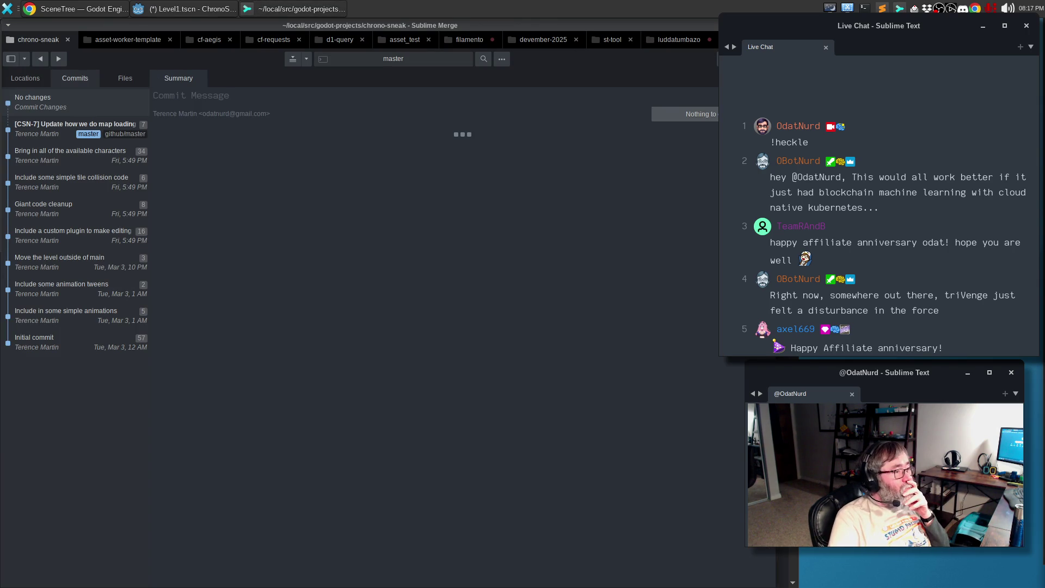
Step: Fetch chrono-sneak from the remote with --prune, then return to the Godot editor
key(ctrl+alt+down)
click(187, 192)
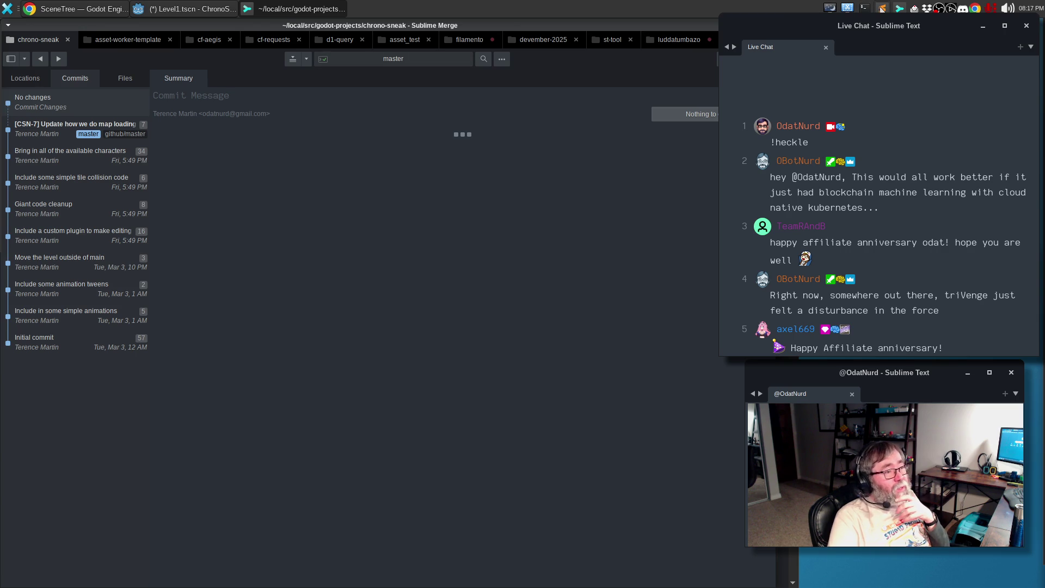
click(185, 8)
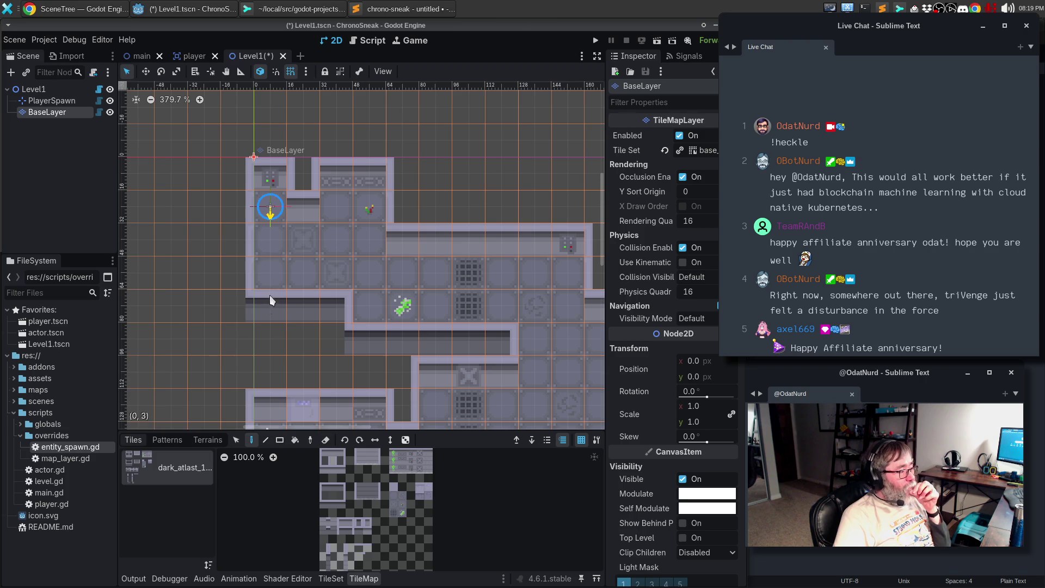
Step: Pan the Level1 map, save Level1.tscn, pick a tile from the atlas, and switch to the Script workspace
mouse_move(296, 333)
mouse_down()
mouse_move(233, 298)
mouse_move(242, 314)
mouse_up()
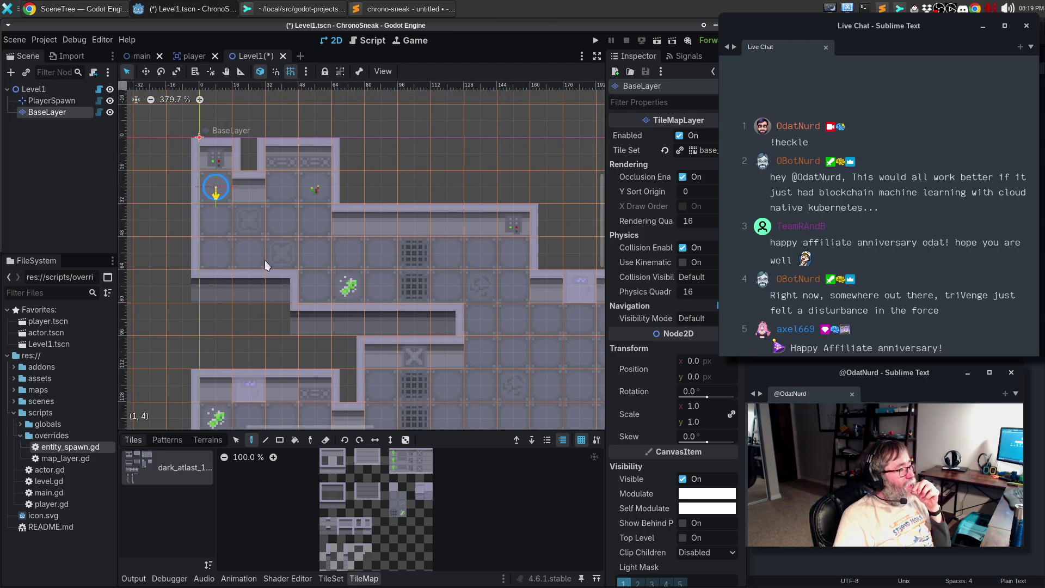
key(ctrl+s)
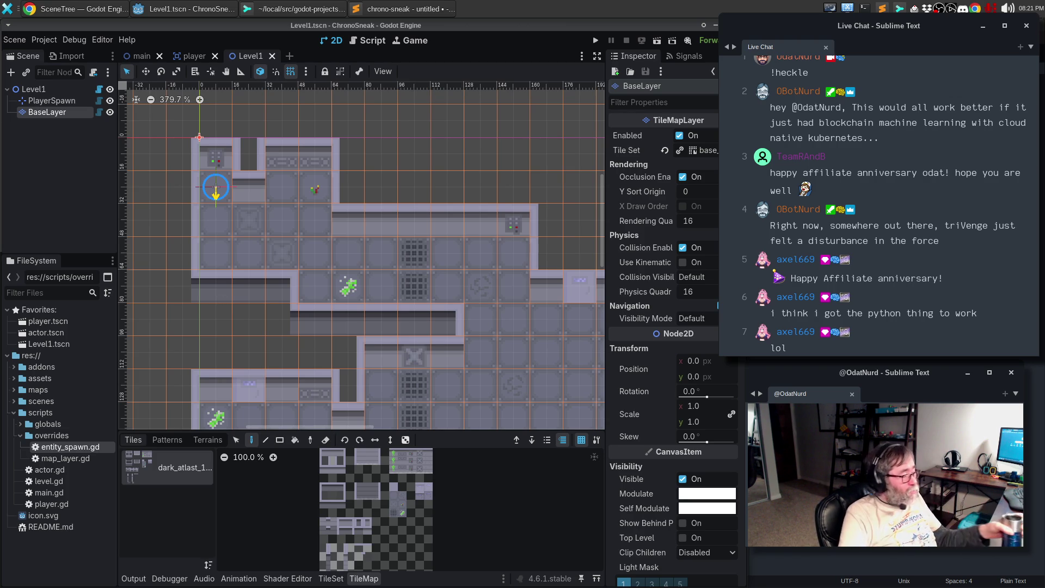
click(368, 495)
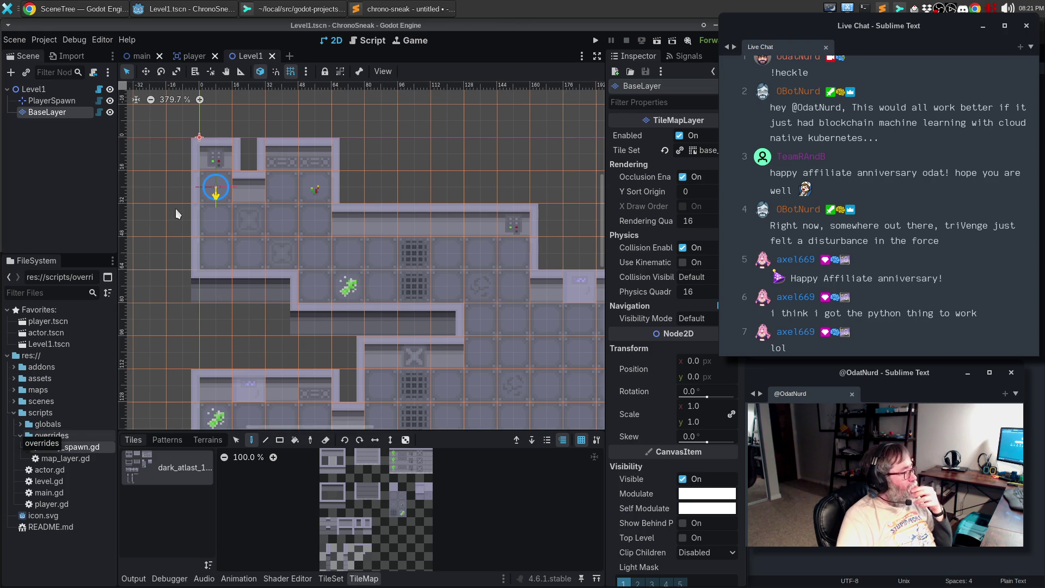
click(368, 41)
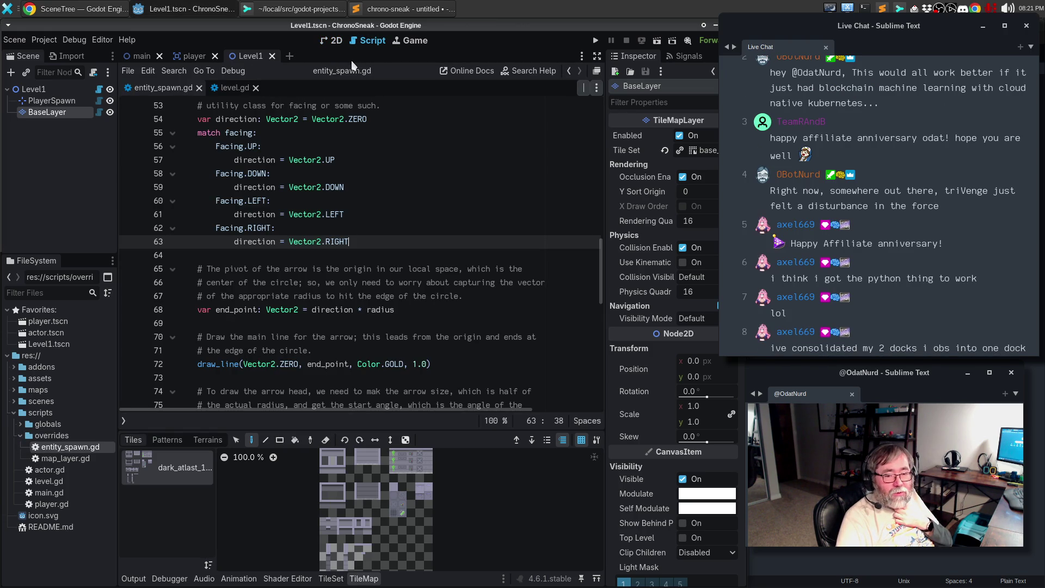
Step: Open actor.gd and look over its facing code, then open player.gd from the FileSystem dock
double_click(61, 475)
scroll(340, 292, up, 5)
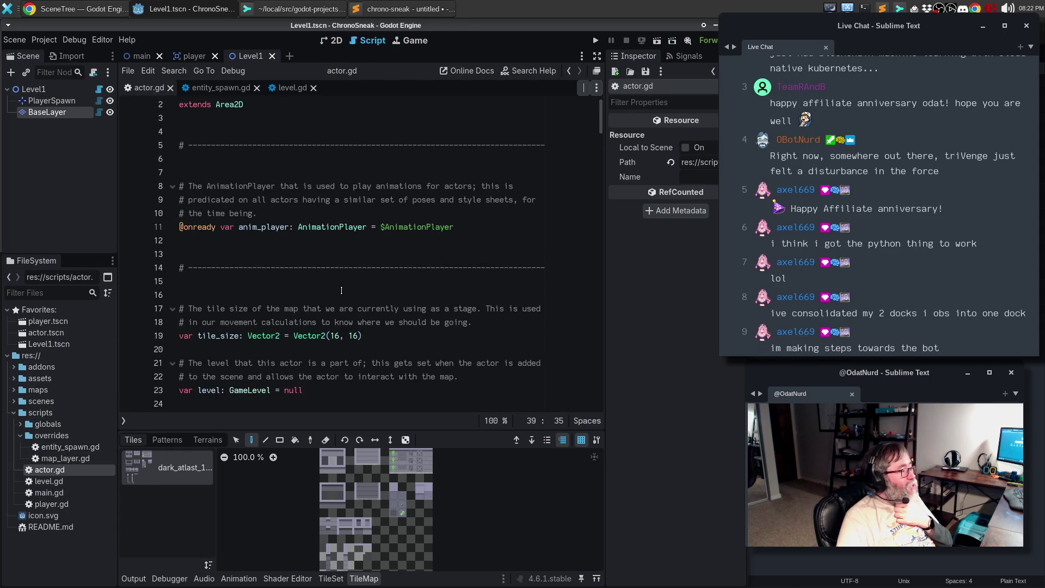
scroll(352, 295, up, 1)
click(351, 295)
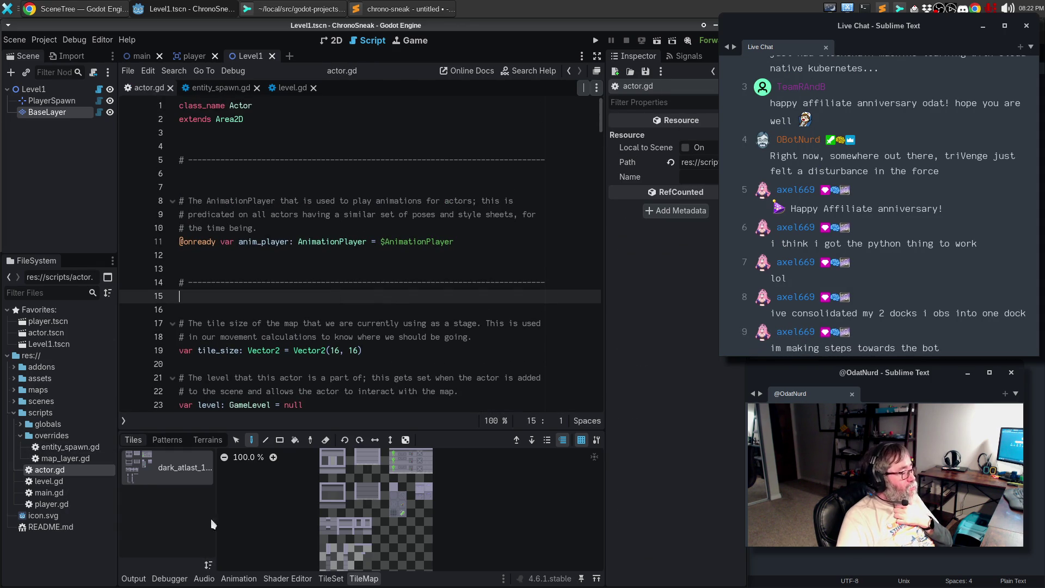
click(359, 581)
click(351, 432)
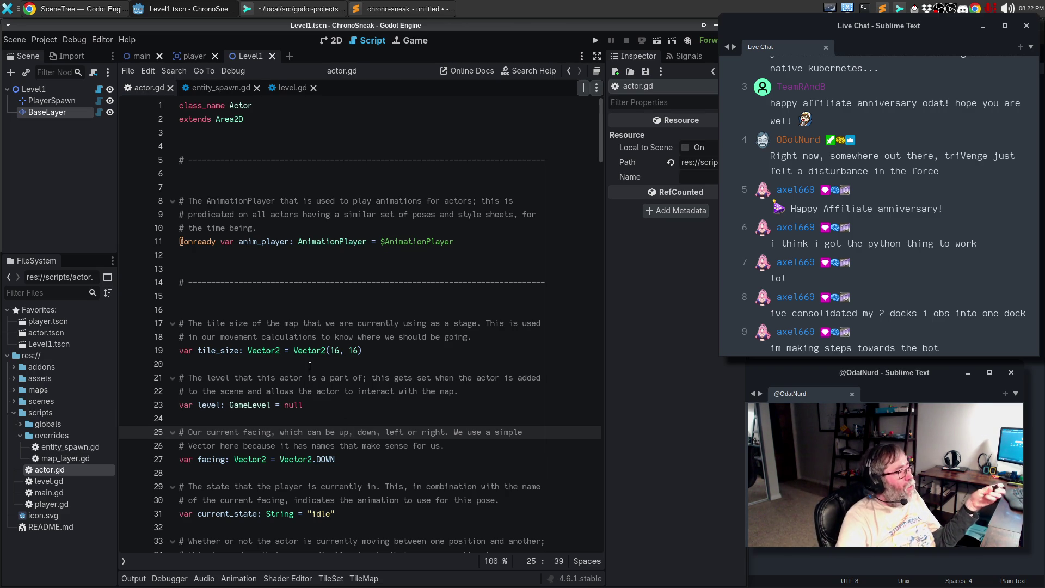
click(391, 290)
key(Up)
key(Up)
key(Up)
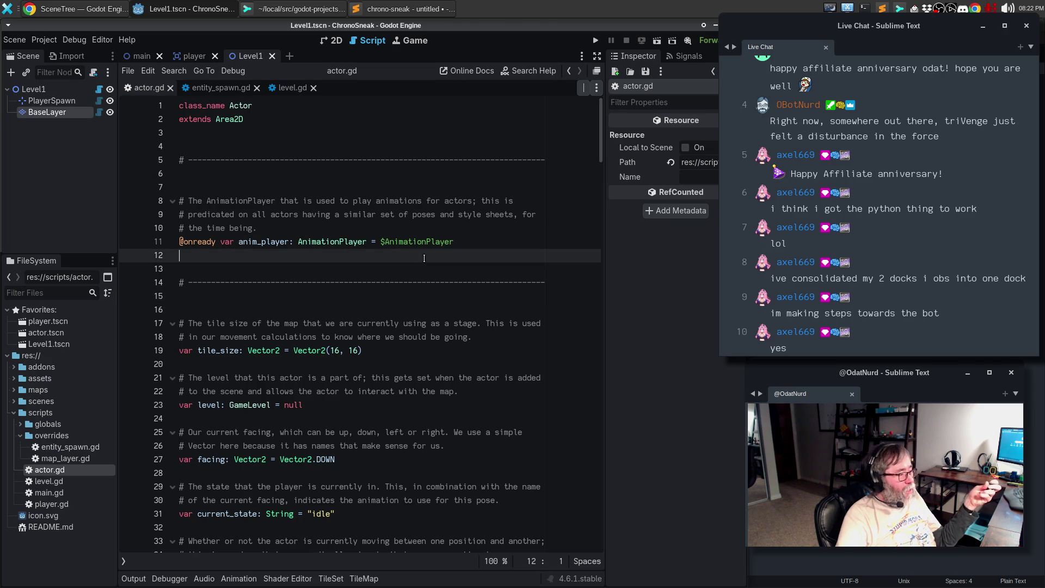
scroll(408, 278, down, 14)
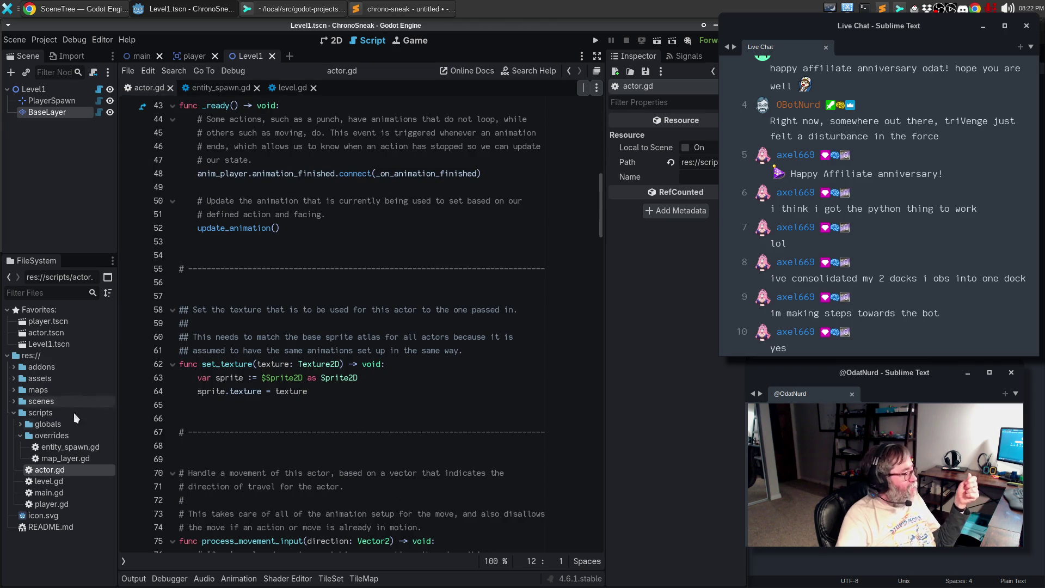
click(66, 504)
double_click(66, 504)
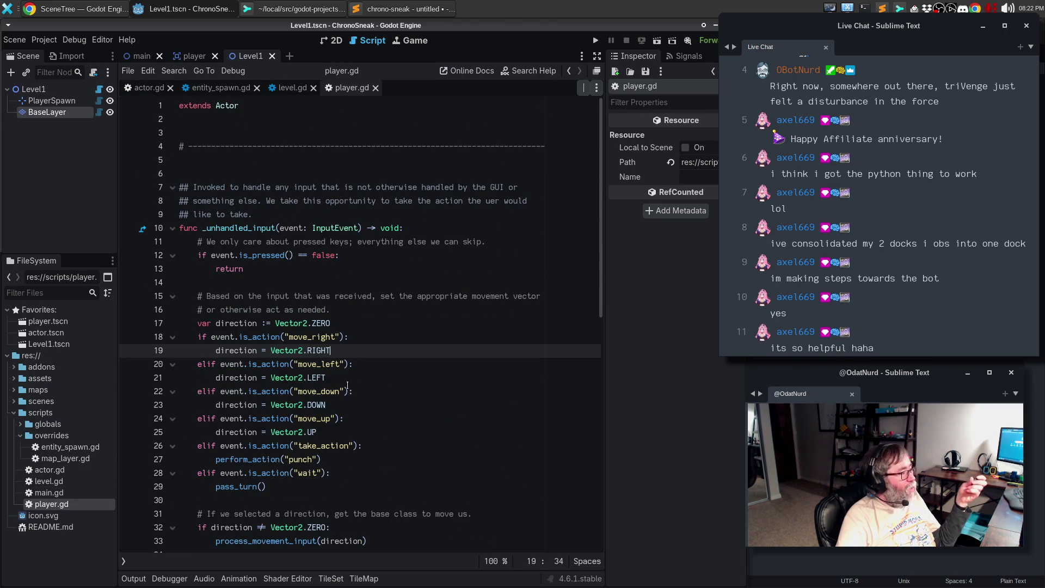
Step: Review player.gd's move-action input handling and collapse the overrides folder in the FileSystem dock
click(358, 381)
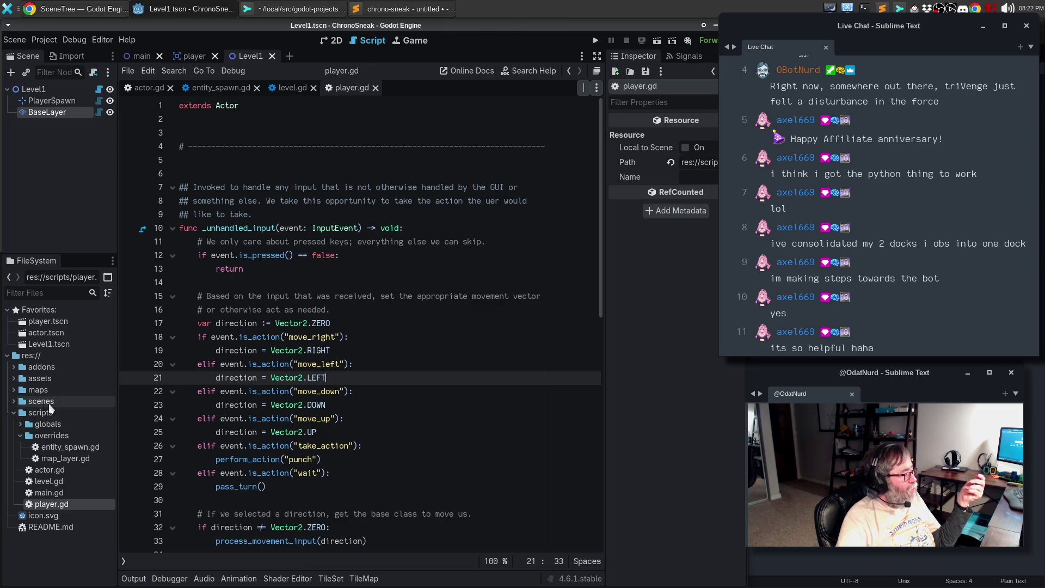
click(16, 401)
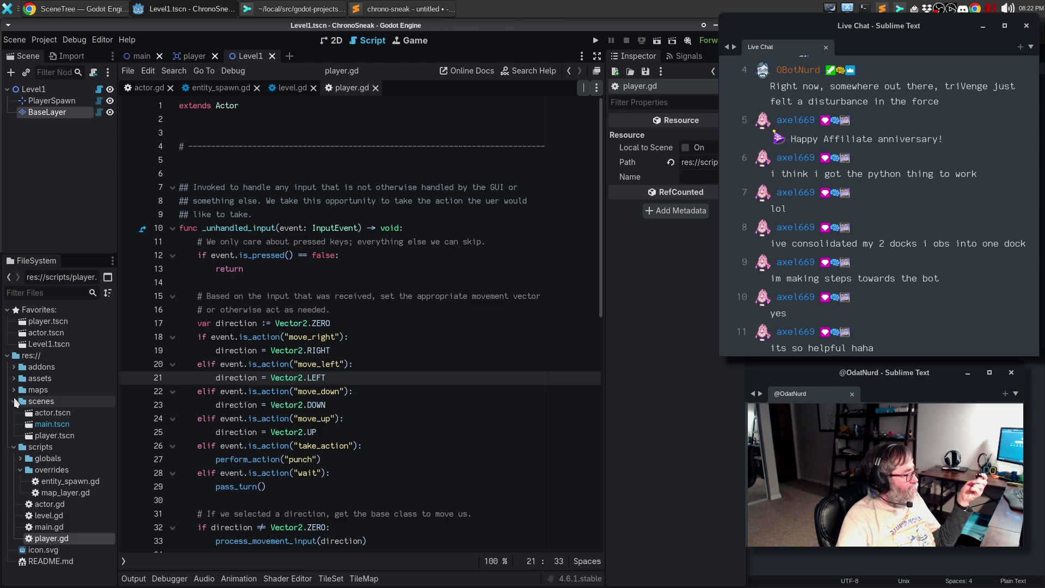
click(15, 402)
click(16, 401)
click(15, 402)
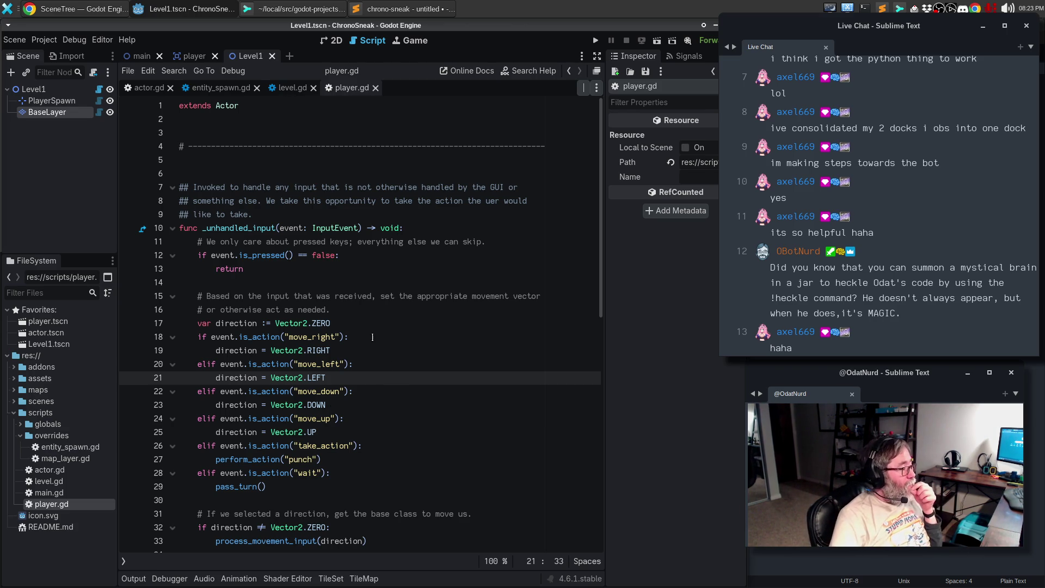
click(386, 309)
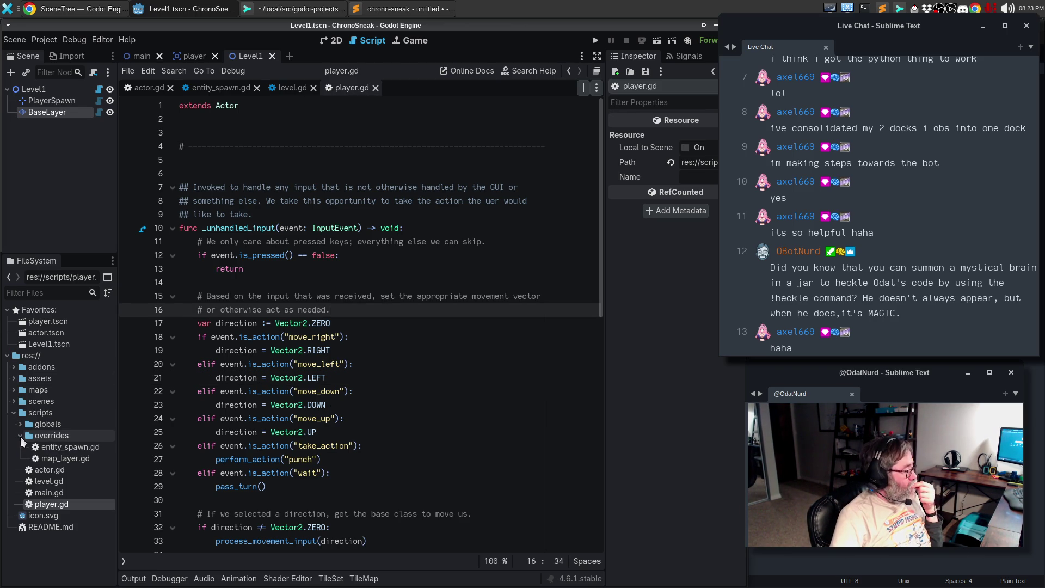
click(21, 436)
Step: Create a new script waypoint.gd in the scripts folder inheriting from Marker2D
right_click(33, 412)
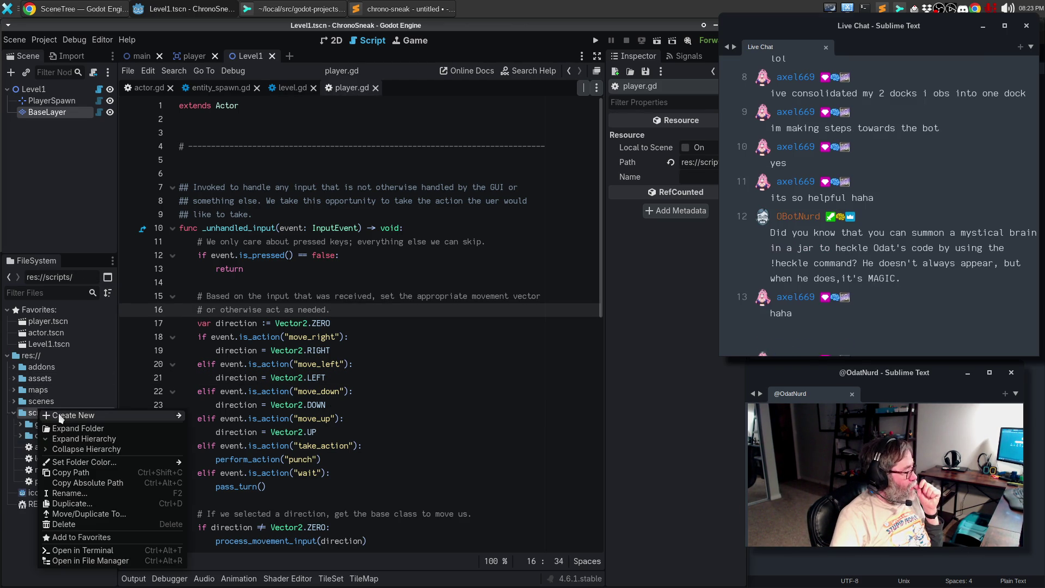
mouse_move(54, 415)
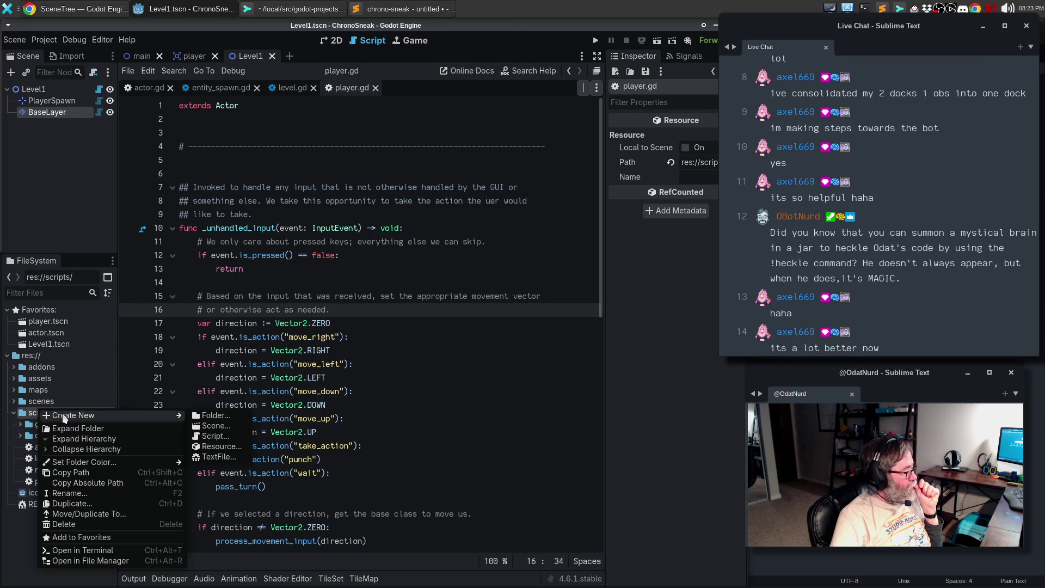
click(219, 434)
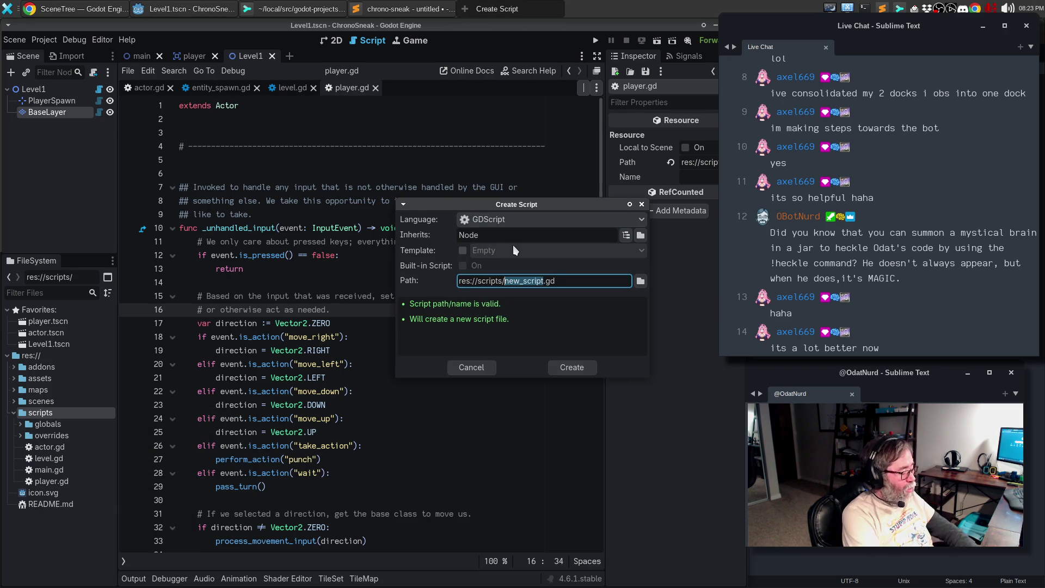
text(we)
key(BackSpace)
text(ayp)
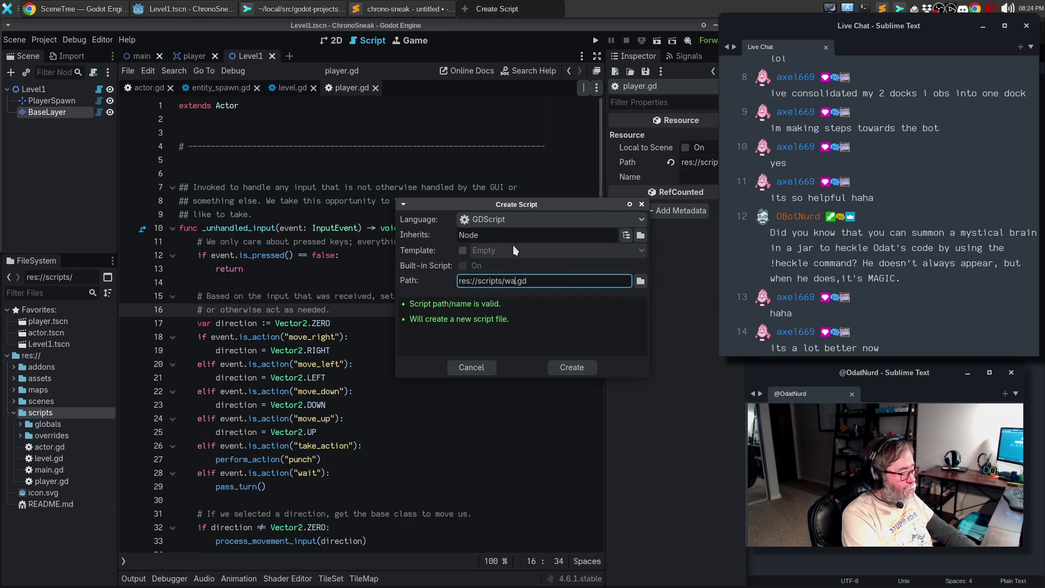
text(oint)
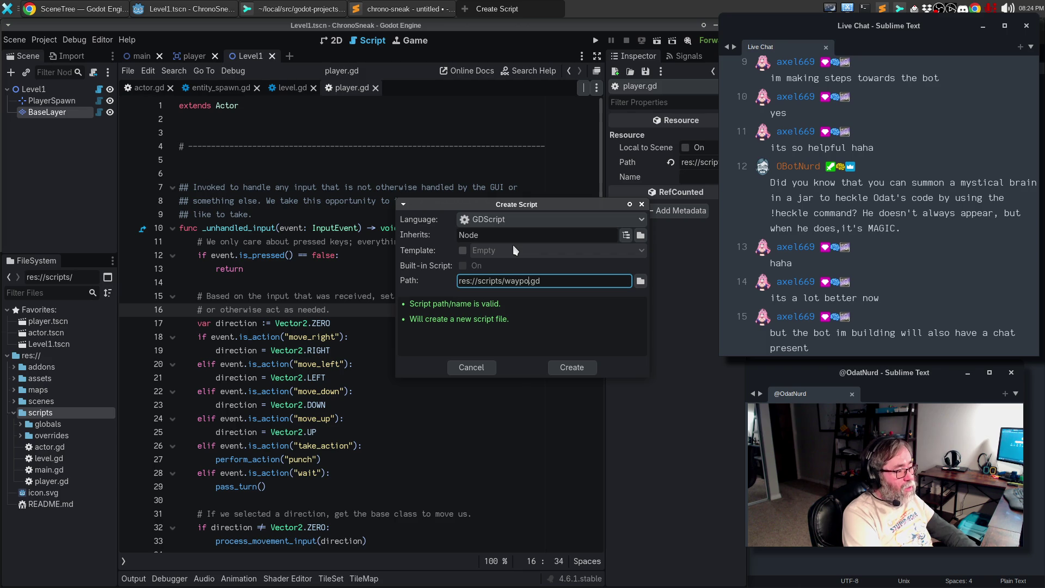
click(489, 234)
text(Marker2D)
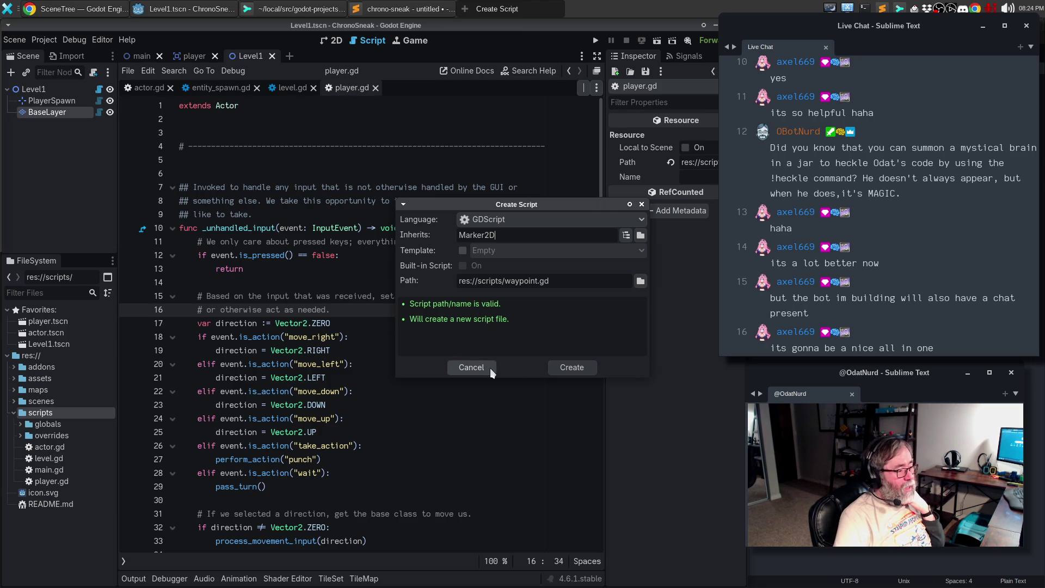
click(577, 370)
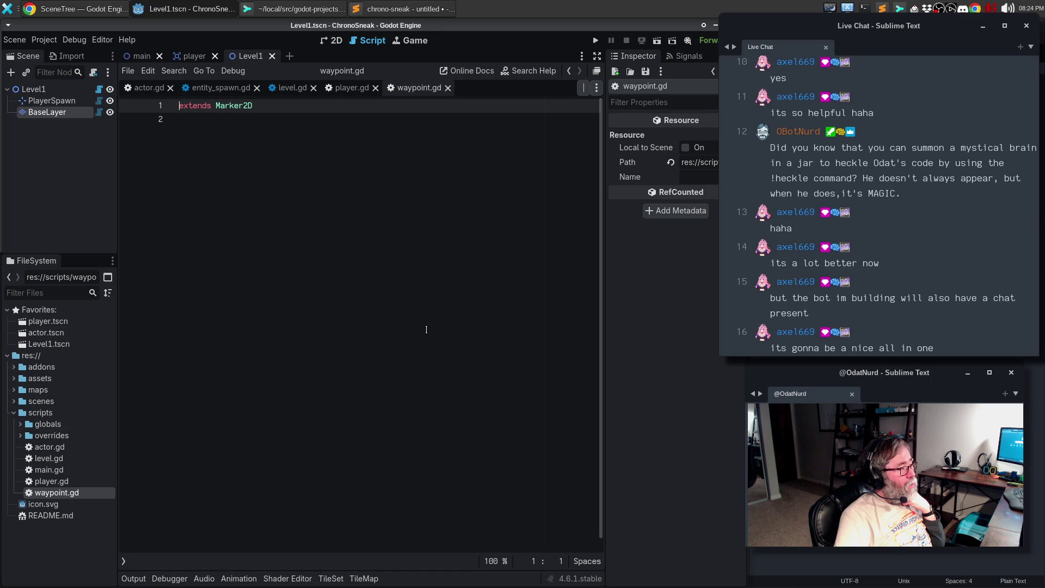
key(End)
key(Return)
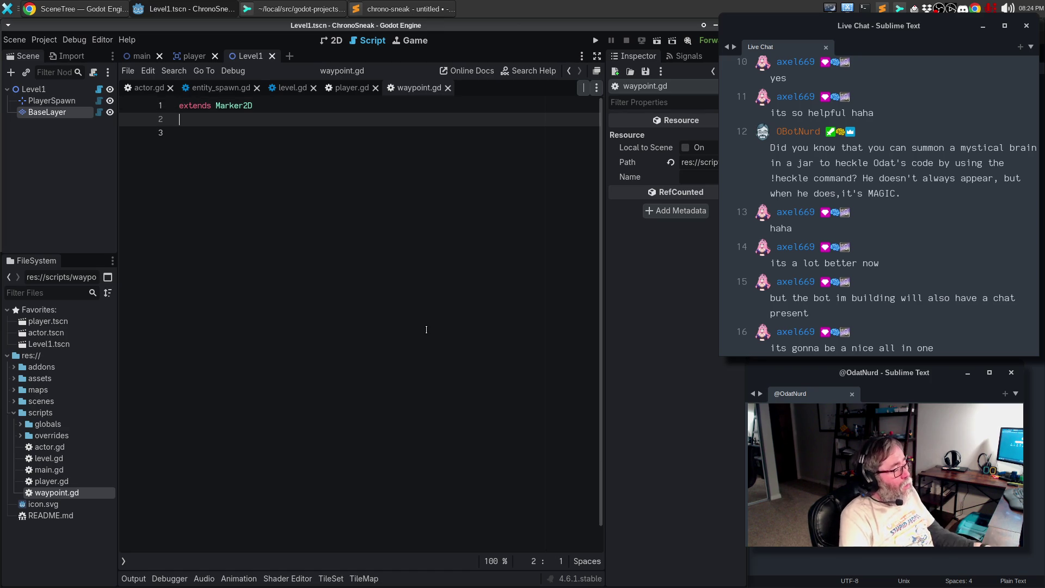
text(class_name W)
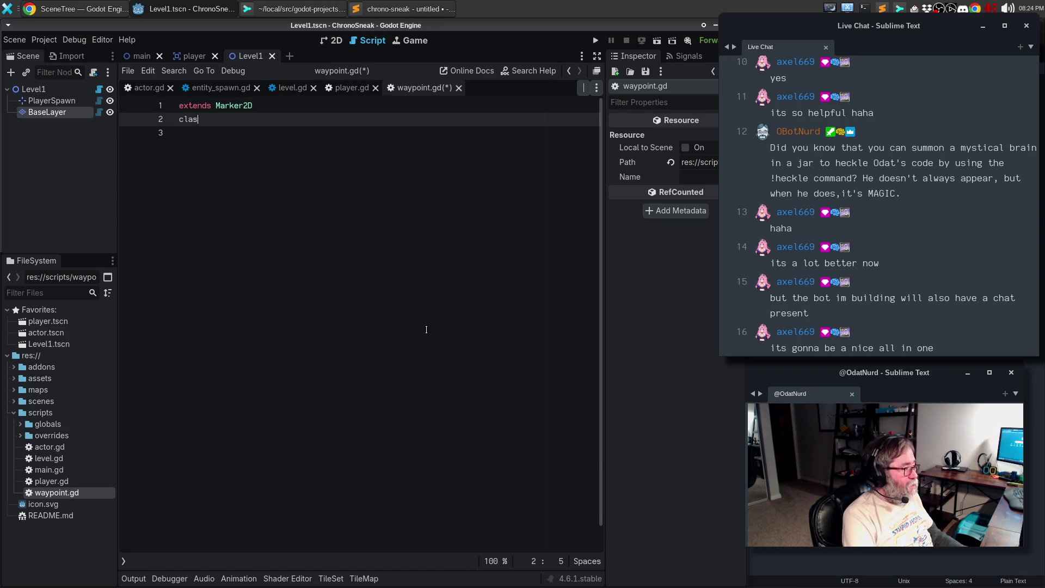
text(aypoint)
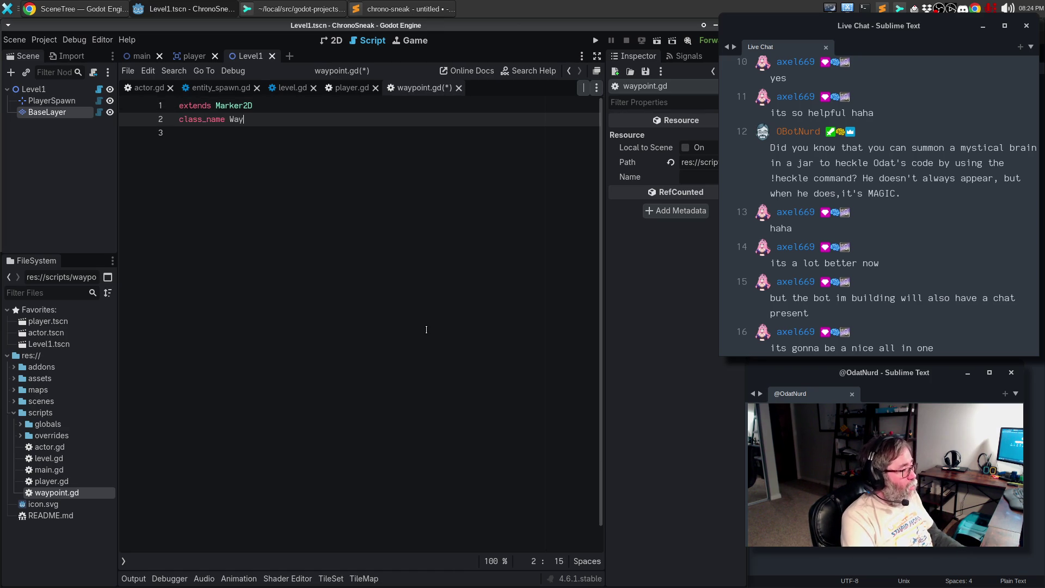
key(ctrl+Home)
key(Return)
key(Up)
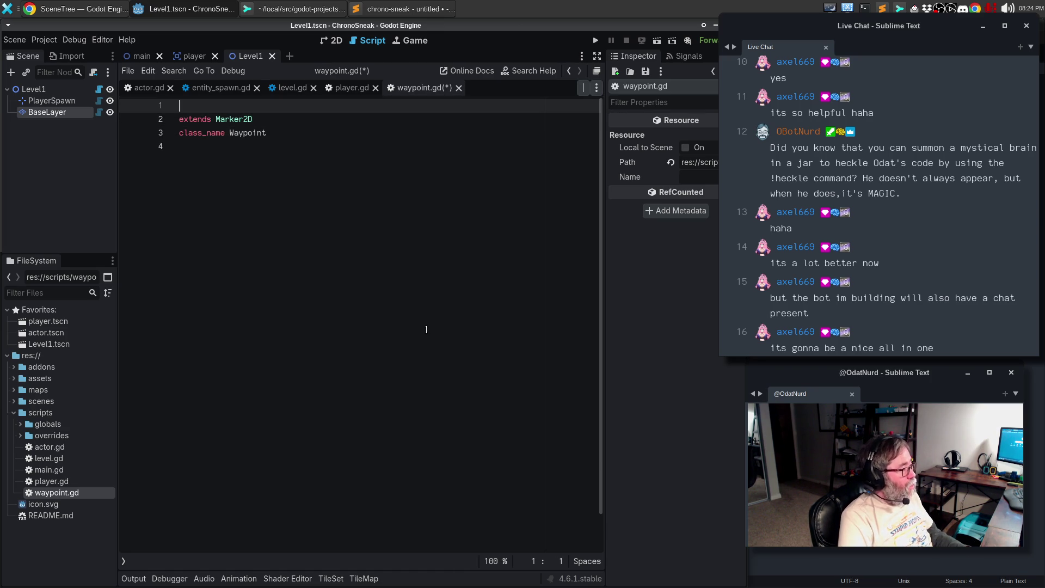
text(@tool)
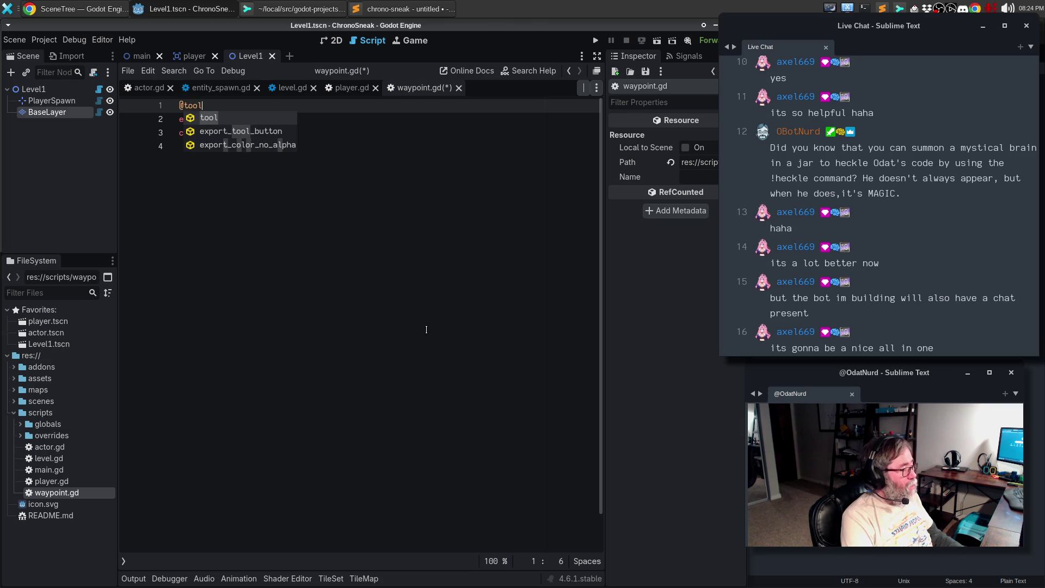
key(Escape)
key(Down)
key(Down)
key(Down)
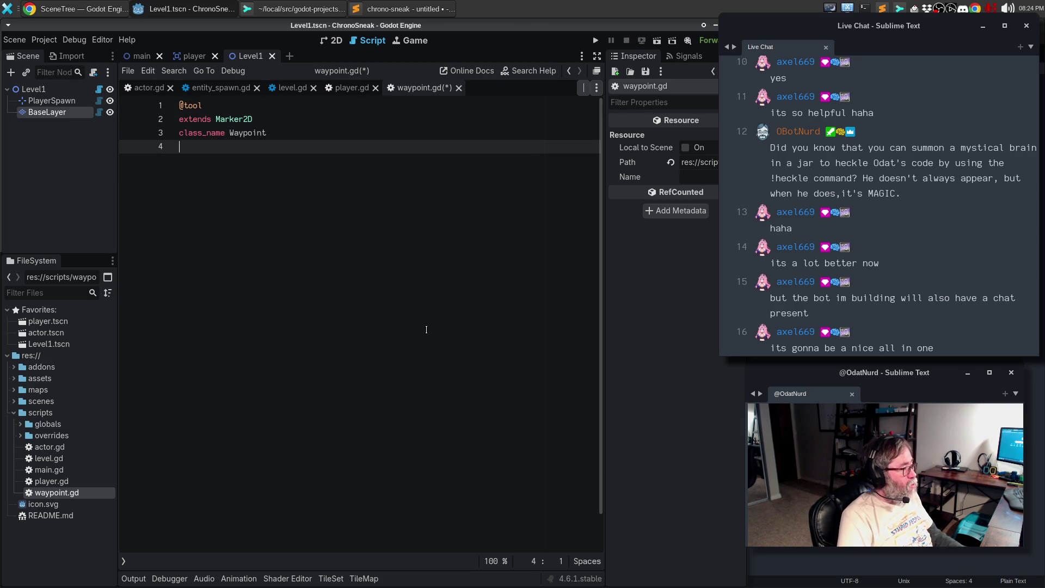
Step: Paste three '# ----' divider comments from player.gd into waypoint.gd, separated by blank lines
click(350, 87)
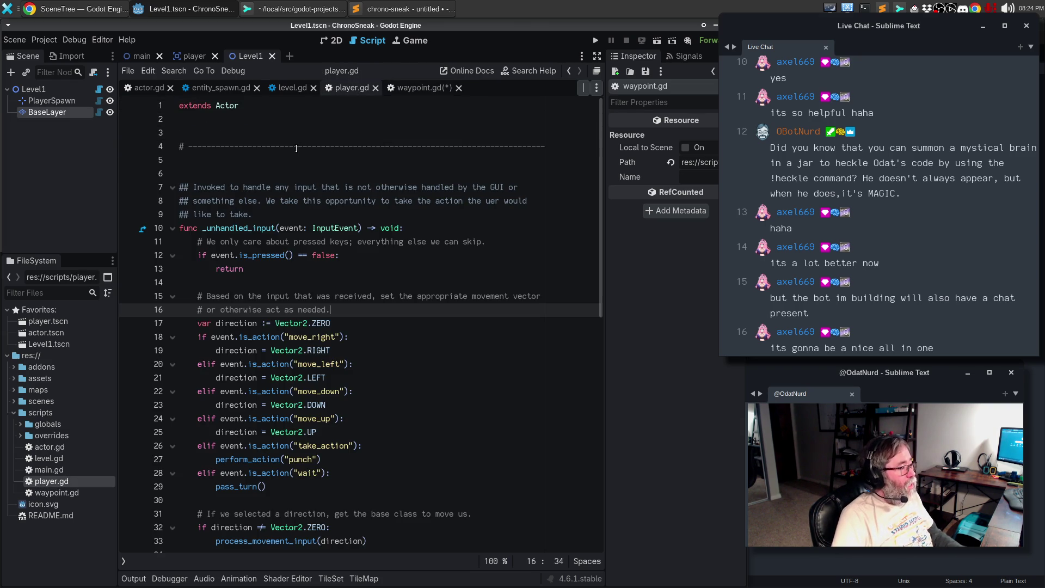
click(297, 148)
click(422, 88)
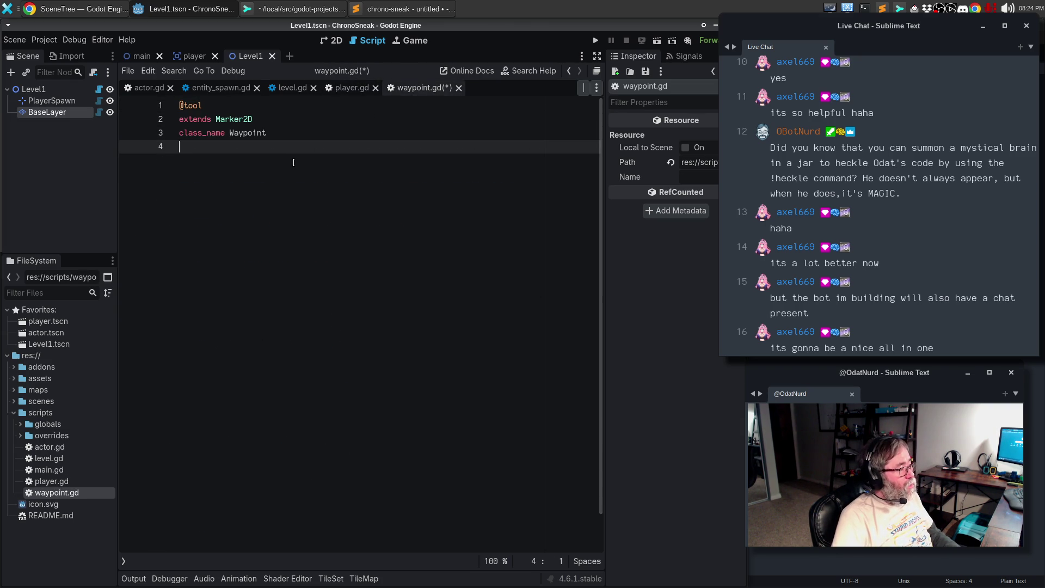
key(ctrl+v)
key(Up)
key(Up)
key(Return)
key(Down)
key(Down)
key(Return)
key(Return)
key(Return)
text(# ------------------------------------------------------------------------------)
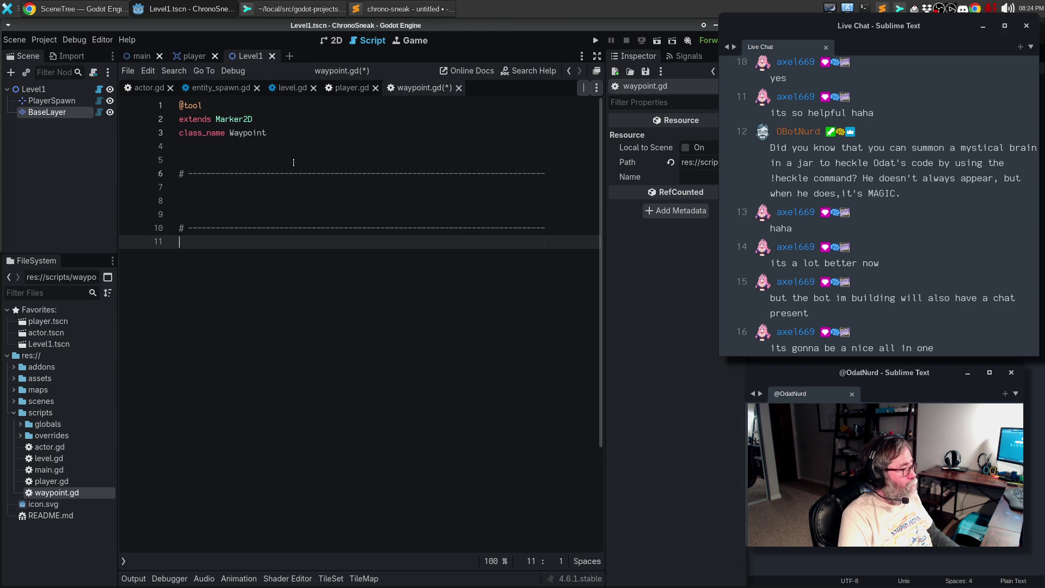
key(Return)
key(Return)
key(Return)
key(ctrl+v)
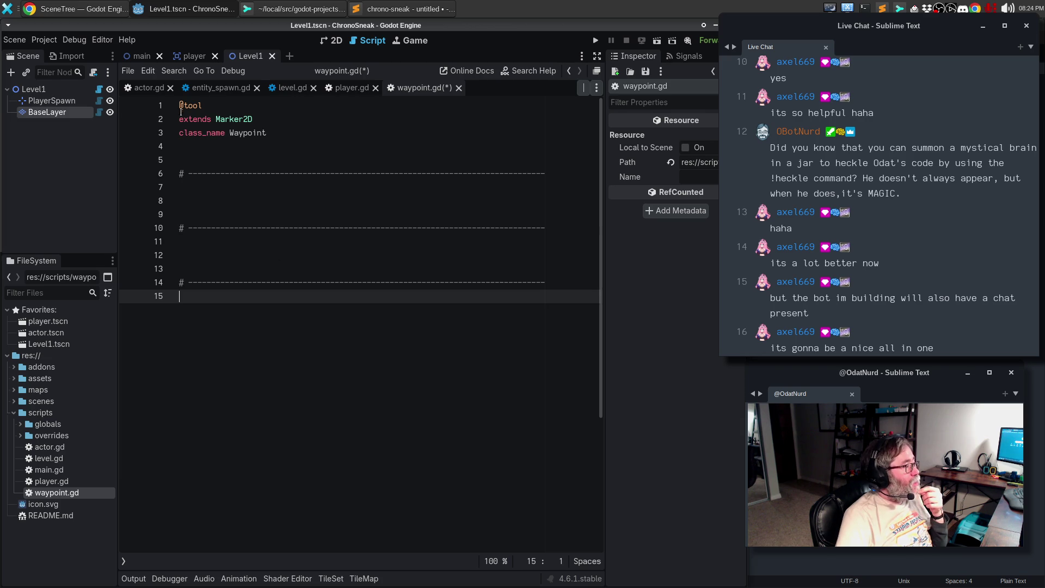
click(218, 87)
Step: Copy the exported facing variable and its redraw setter from entity_spawn.gd into waypoint.gd's first section
scroll(369, 225, up, 15)
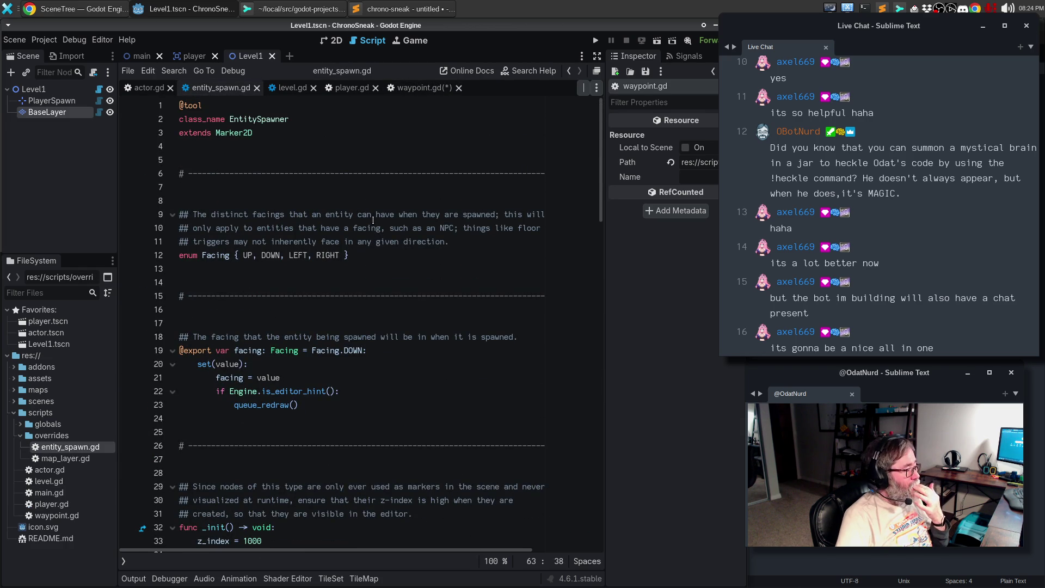
mouse_move(322, 401)
mouse_down()
mouse_move(244, 391)
mouse_move(163, 340)
mouse_up()
key(ctrl+c)
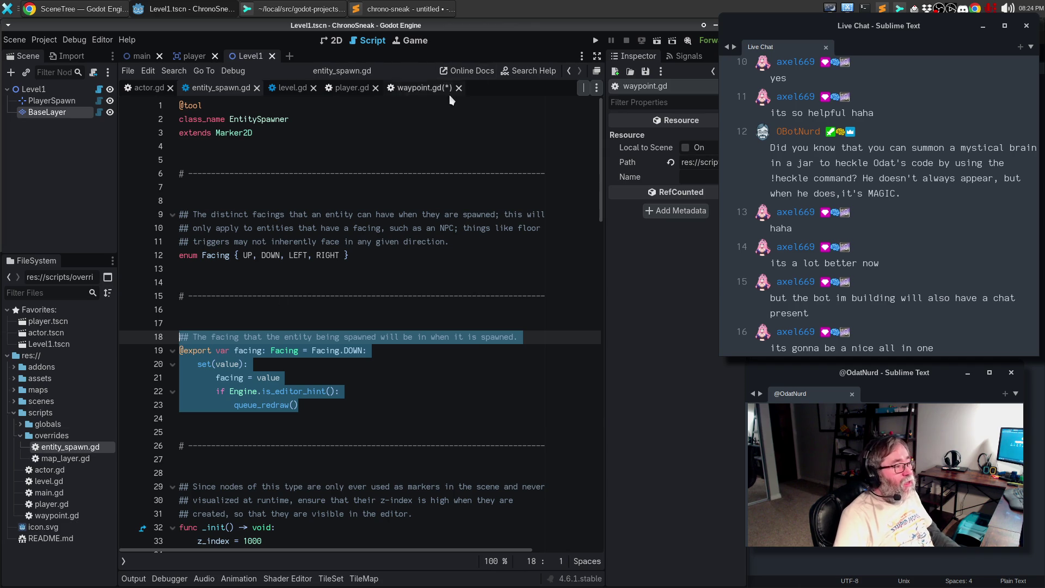
click(422, 88)
click(215, 199)
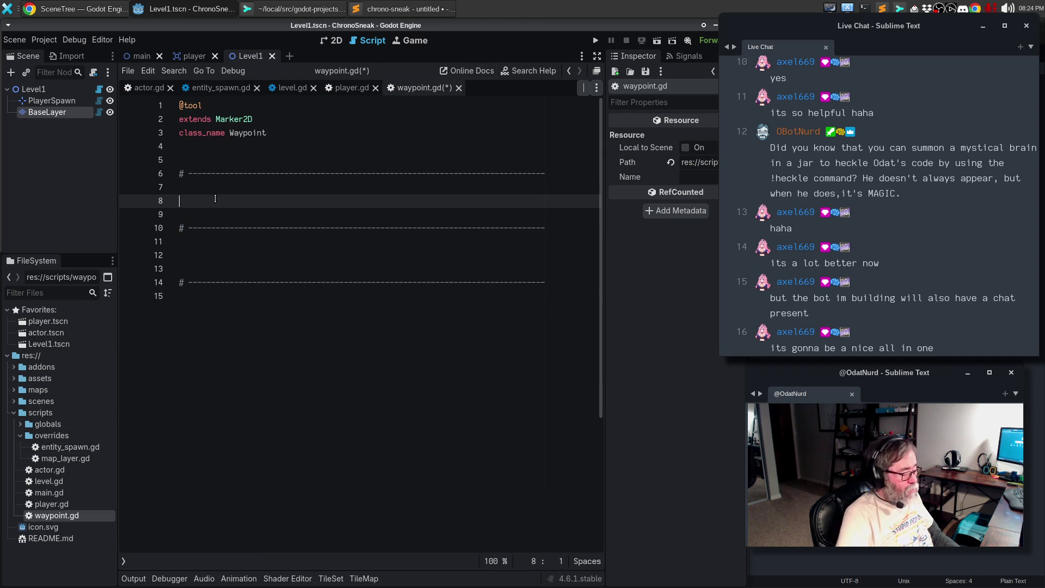
key(Return)
key(ctrl+v)
key(Return)
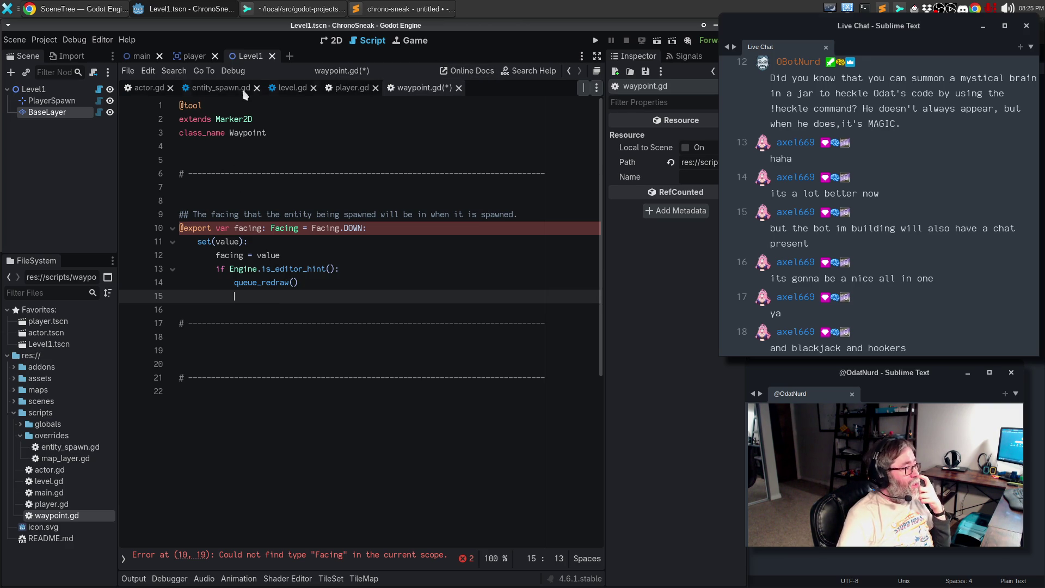
click(221, 88)
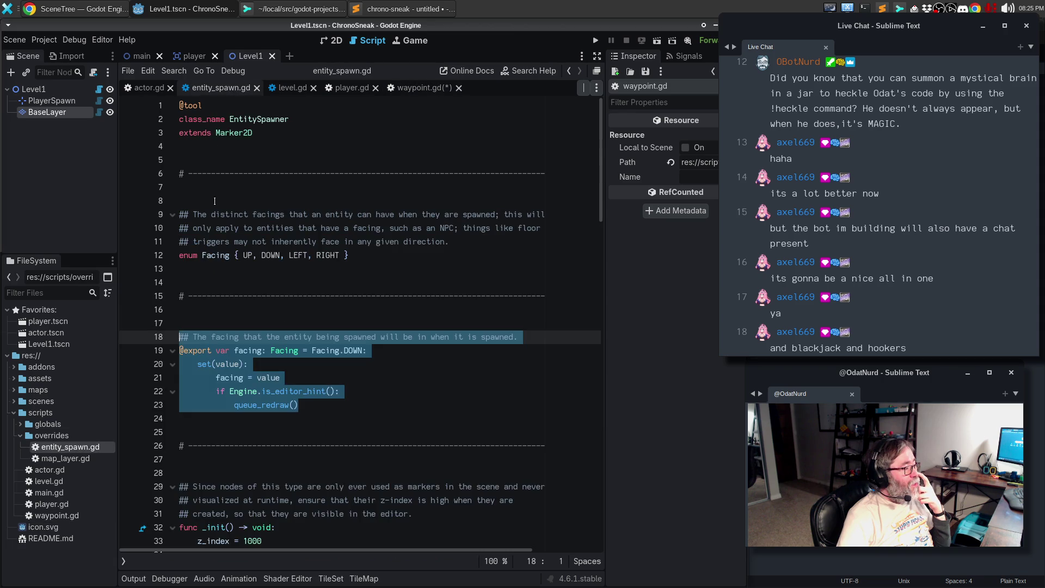
Step: Select entity_spawn.gd's _draw function, from its comment through the arrow-drawing code, for copying
scroll(233, 314, down, 9)
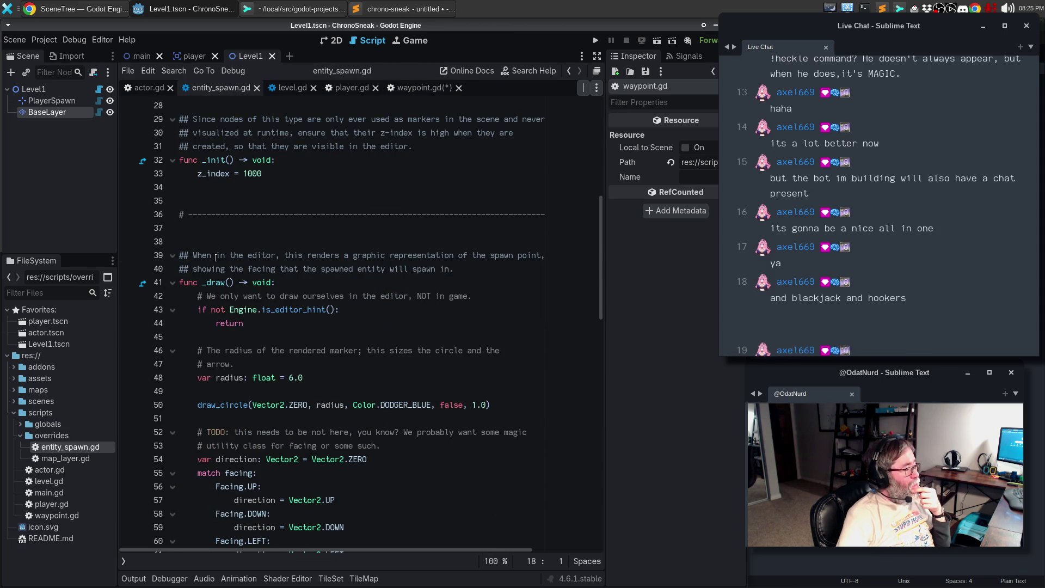
triple_click(216, 257)
mouse_move(216, 258)
mouse_down()
mouse_move(219, 321)
mouse_move(443, 389)
mouse_up()
scroll(219, 296, down, 1)
scroll(220, 296, down, 6)
scroll(218, 303, down, 6)
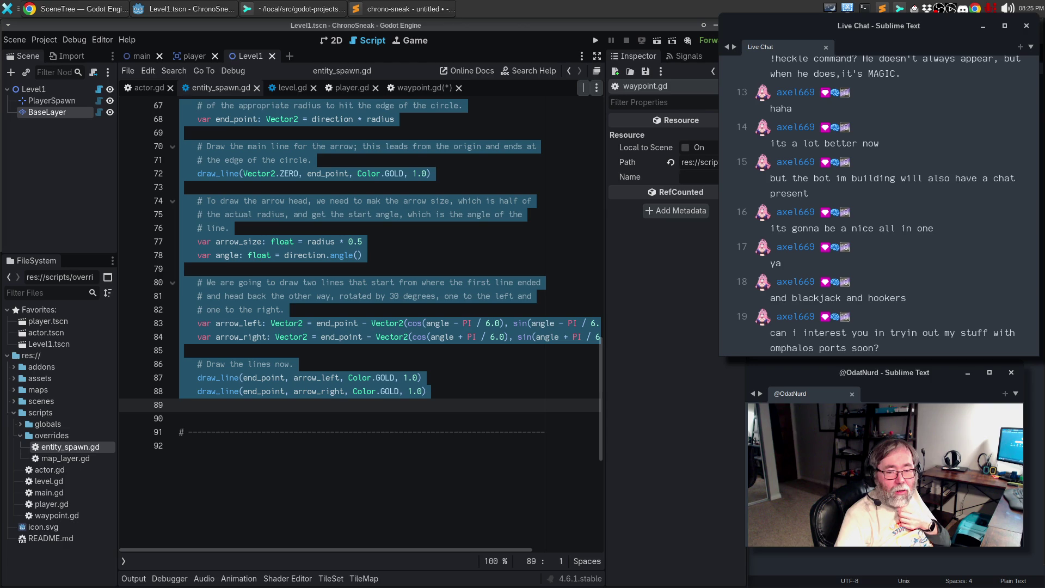
mouse_move(635, 194)
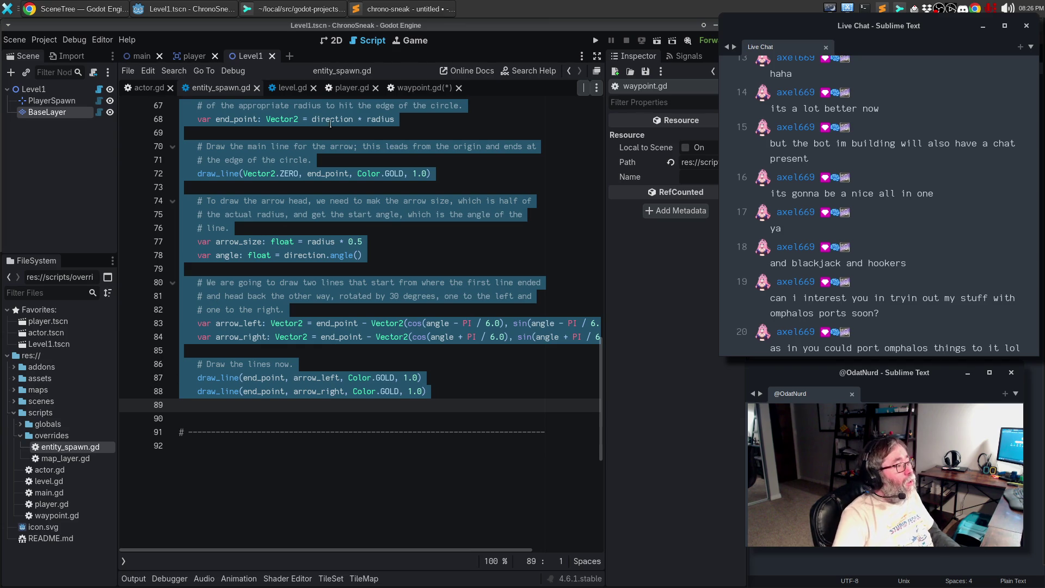
Step: Paste the _draw code into waypoint.gd below the second divider comment
click(419, 88)
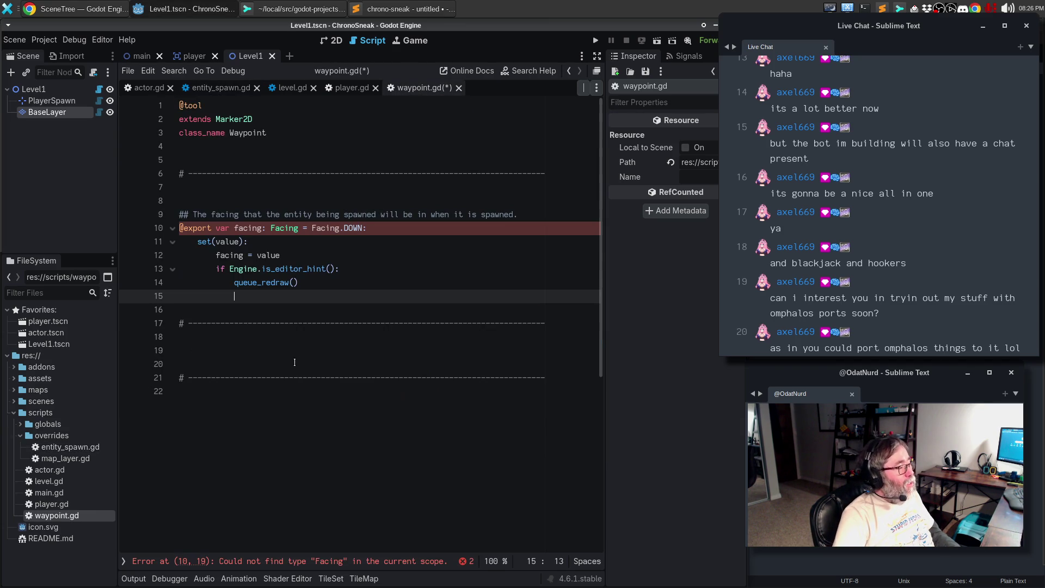
click(232, 377)
triple_click(216, 319)
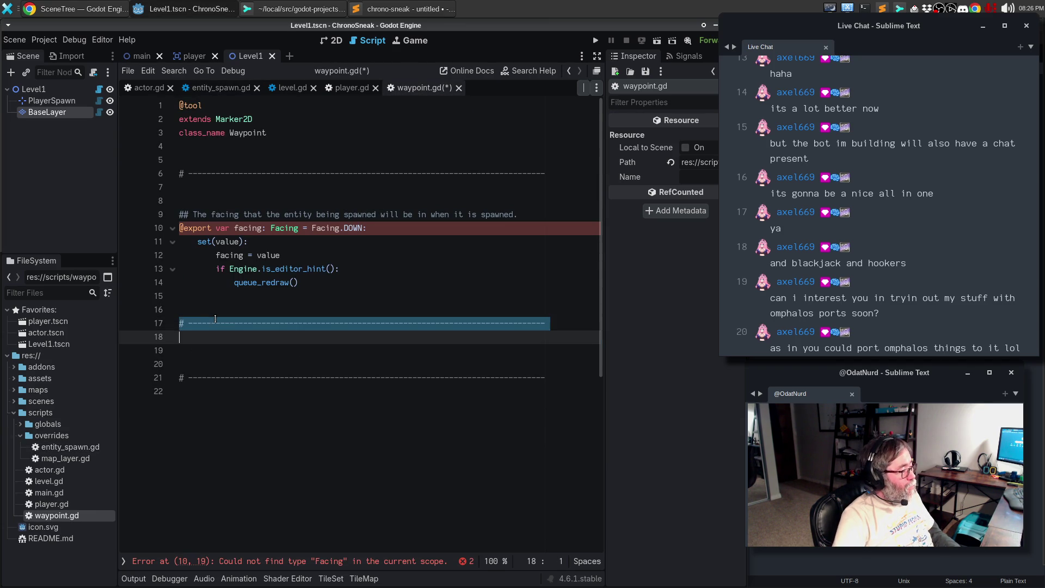
key(Escape)
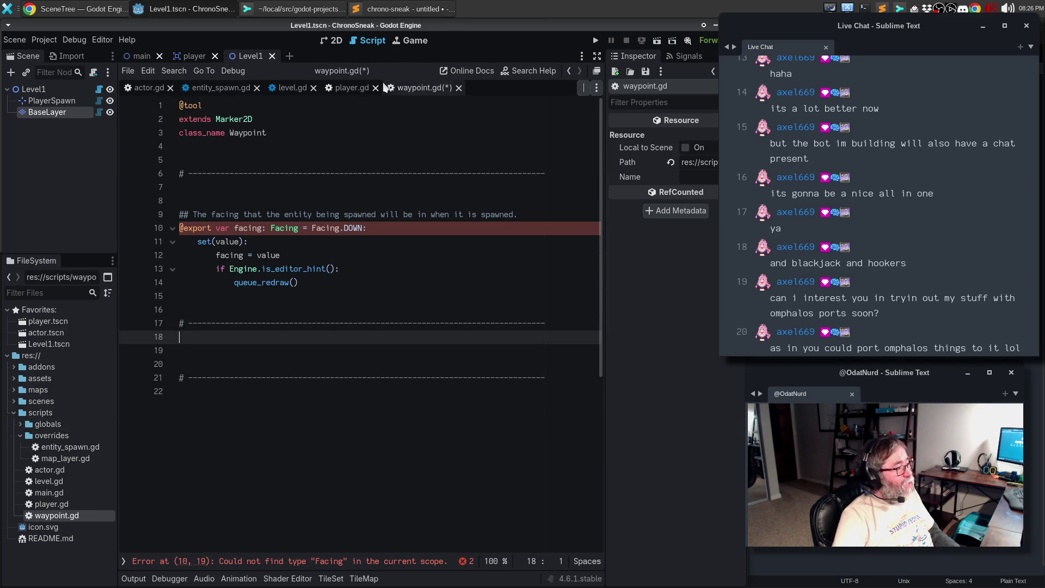
click(351, 88)
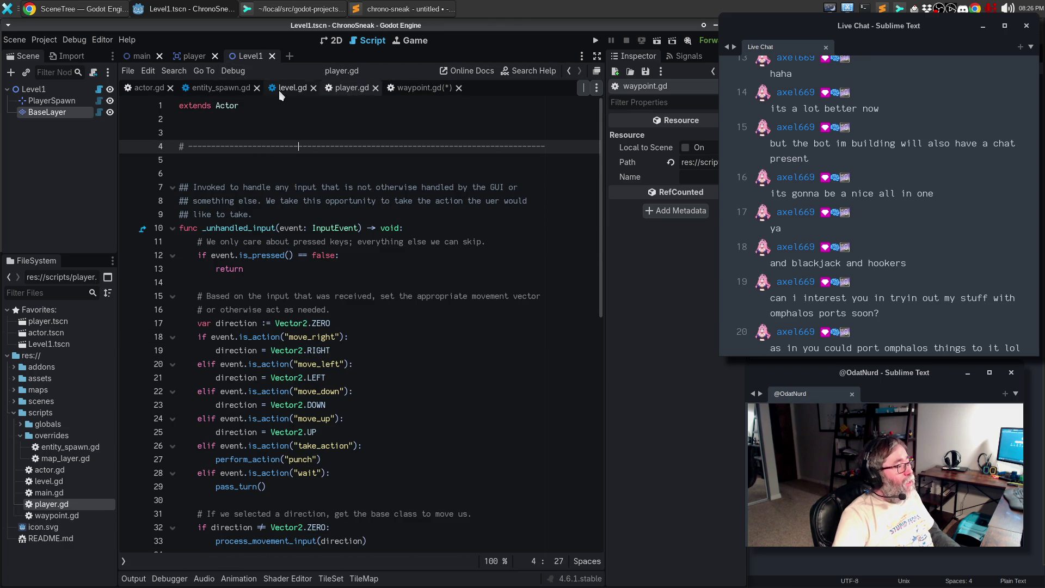
click(220, 87)
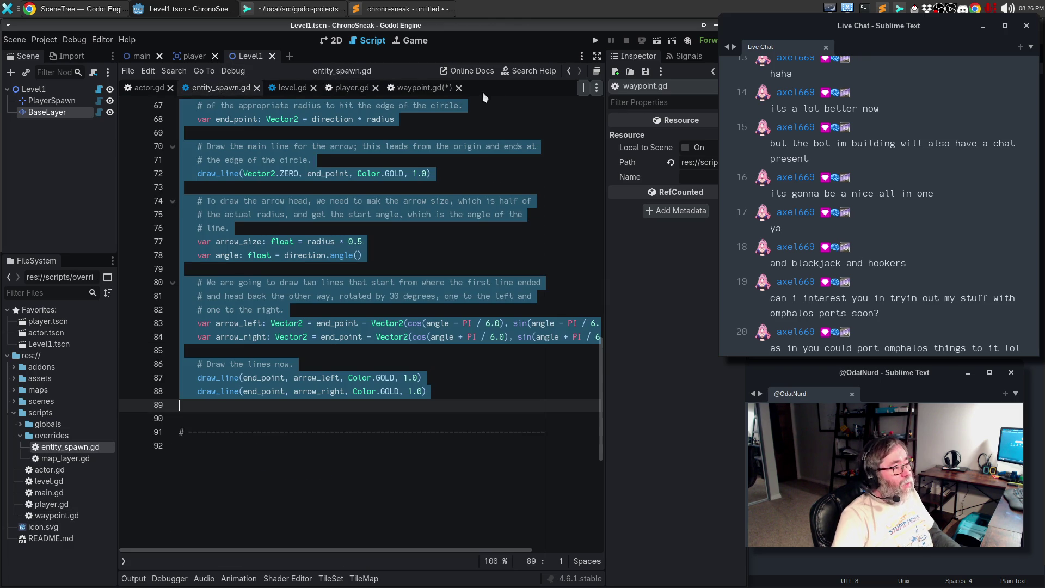
click(422, 88)
triple_click(228, 322)
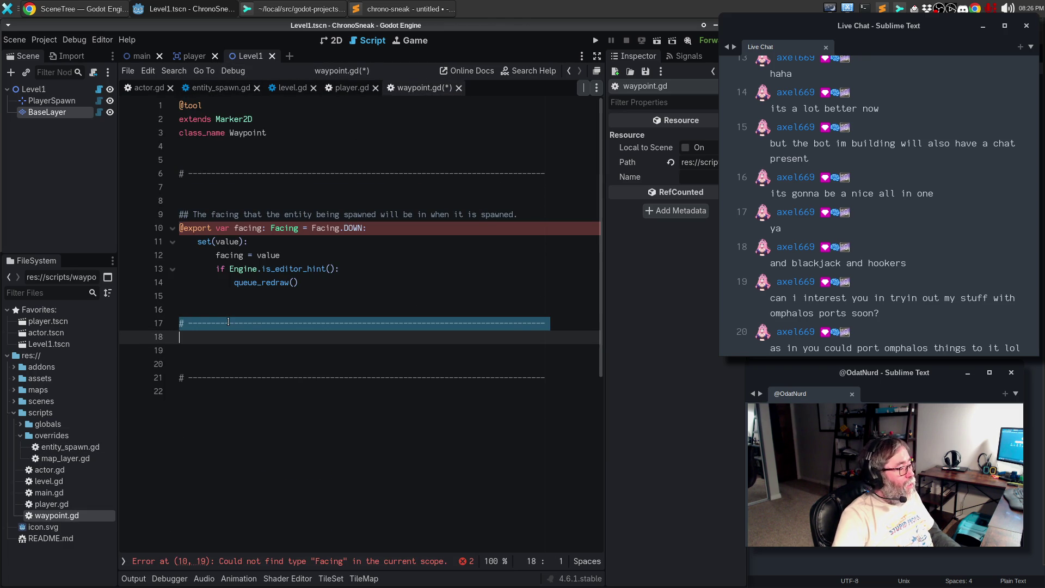
key(ctrl+v)
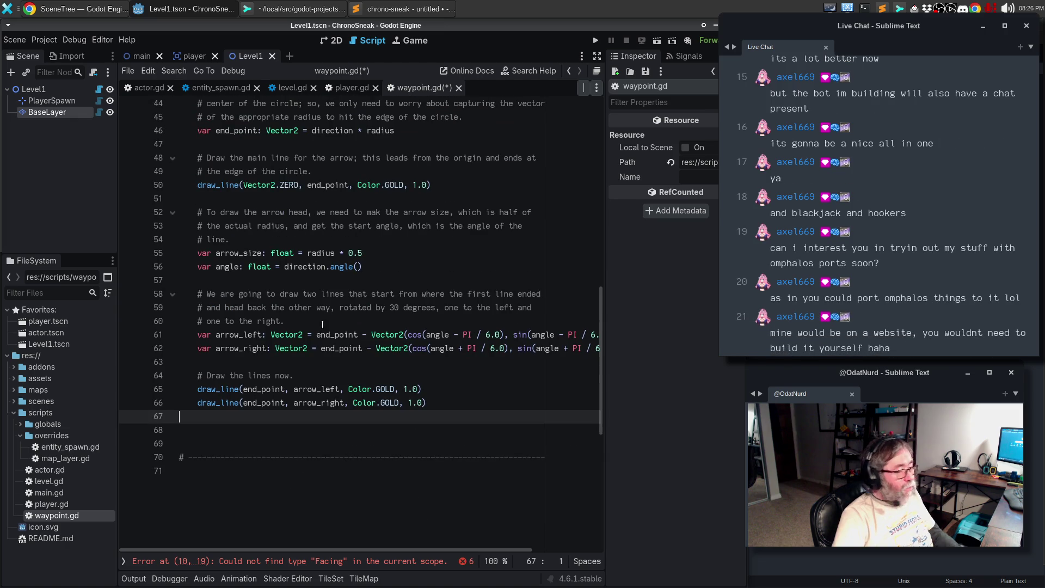
key(Down)
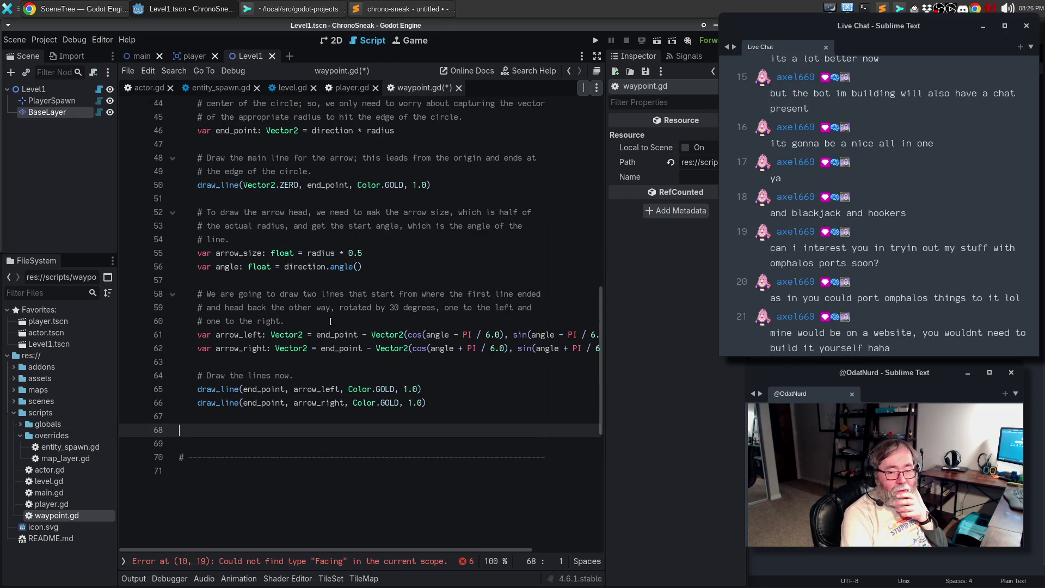
Step: Remove the extra blank line, dismiss the Vector2 popup, and start a line after the facing setter
key(BackSpace)
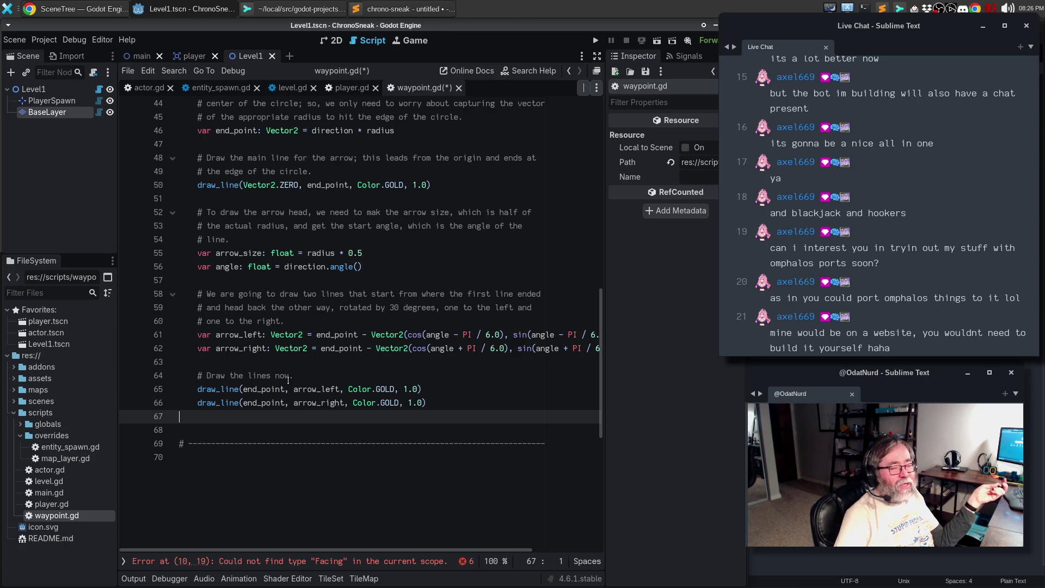
mouse_move(281, 352)
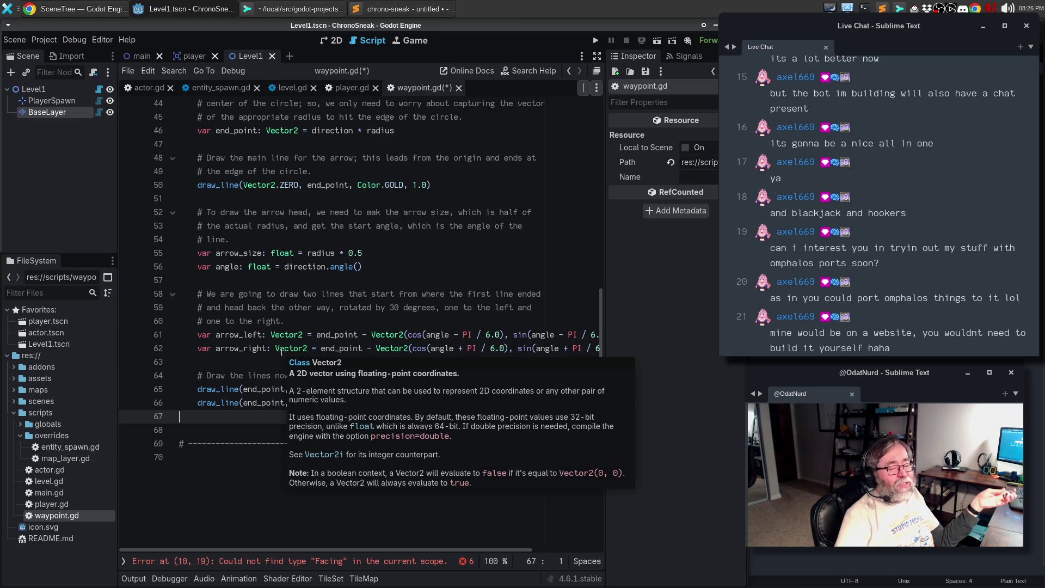
click(411, 325)
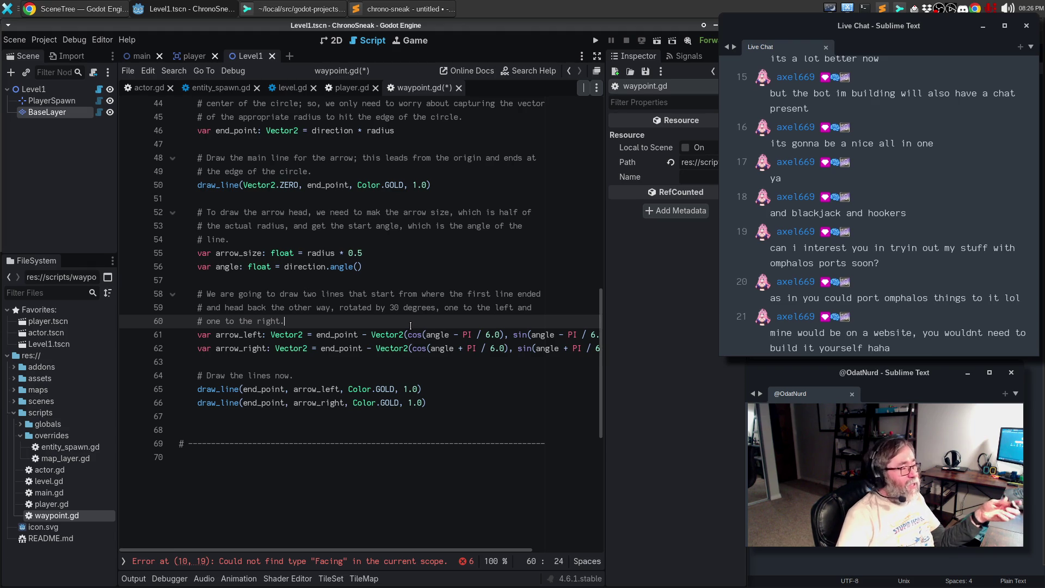
scroll(410, 325, up, 15)
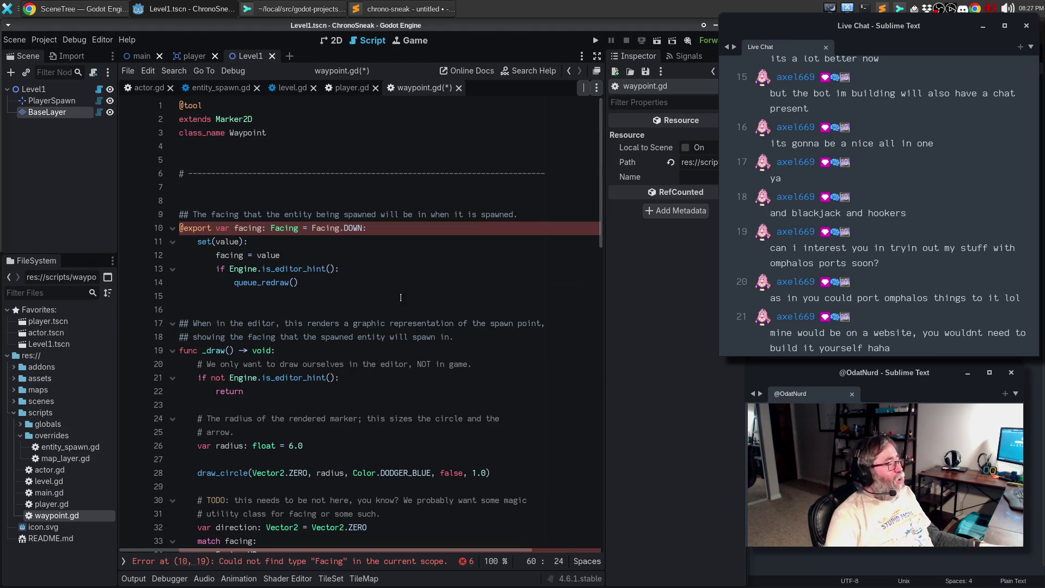
click(273, 174)
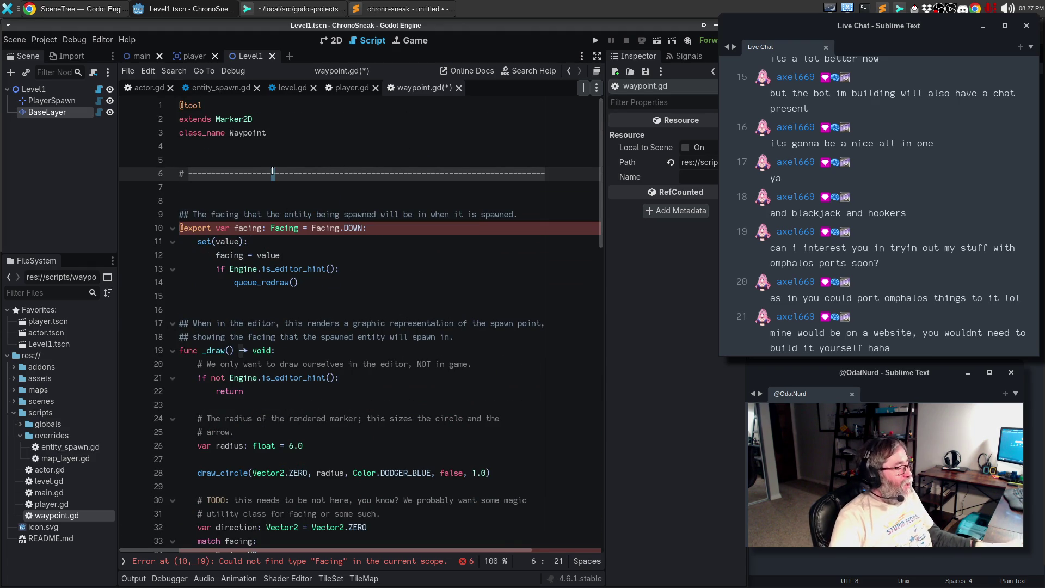
click(277, 295)
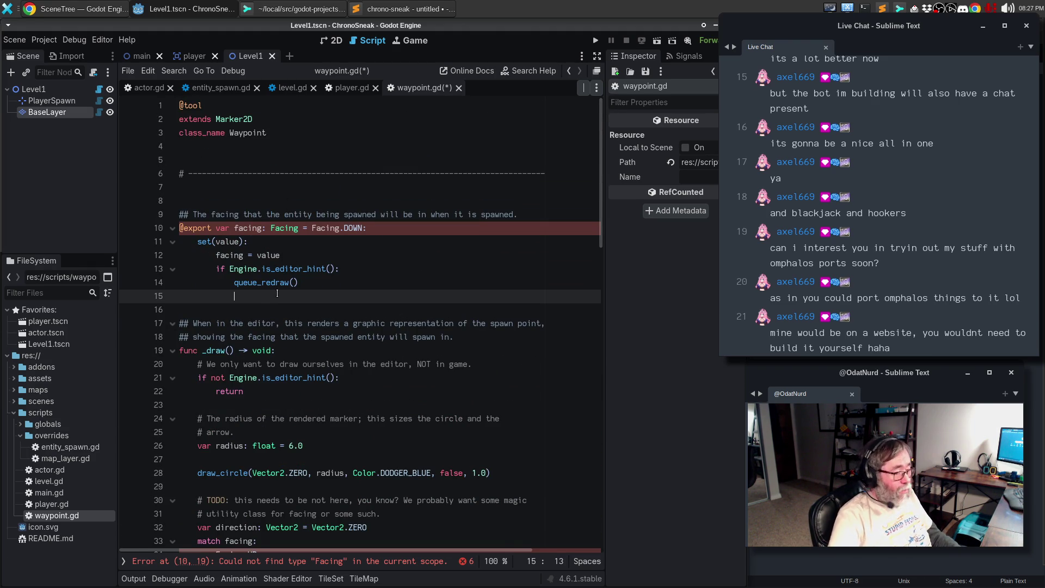
key(Return)
text(-)
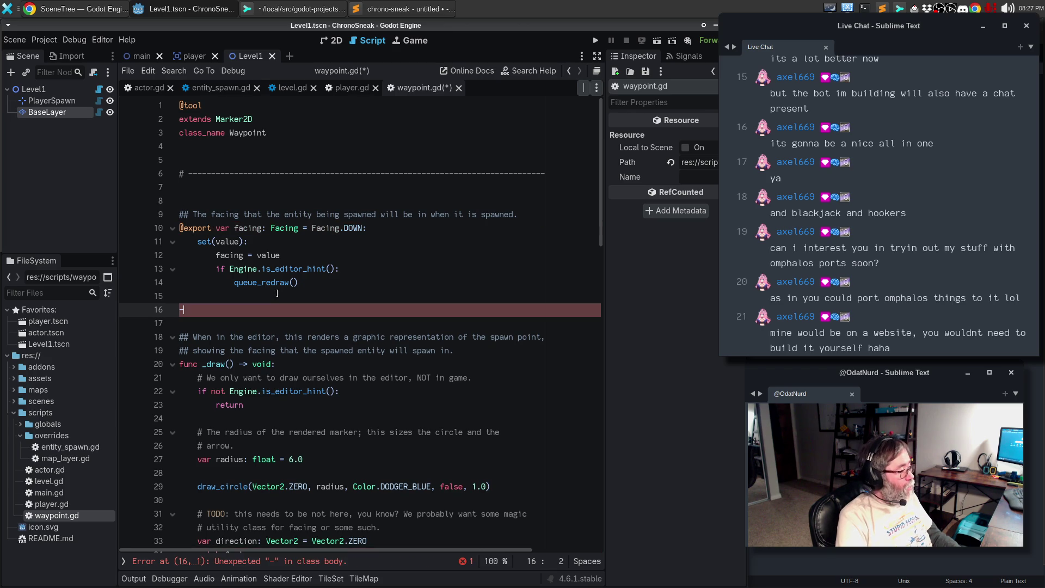
Step: Paste the dashed separator comment below the facing setter, framed by blank lines
click(306, 174)
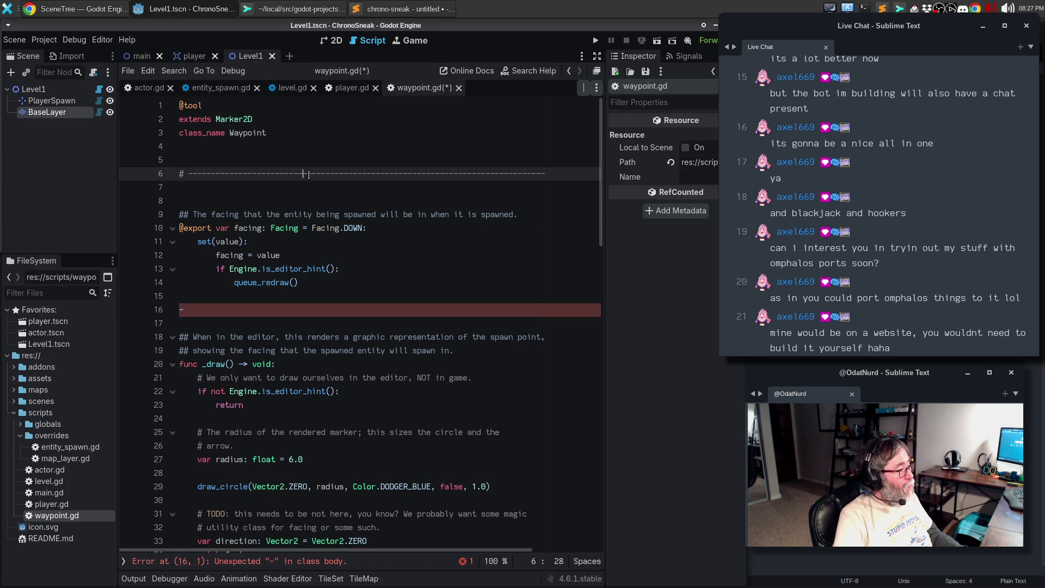
triple_click(217, 308)
key(ctrl+v)
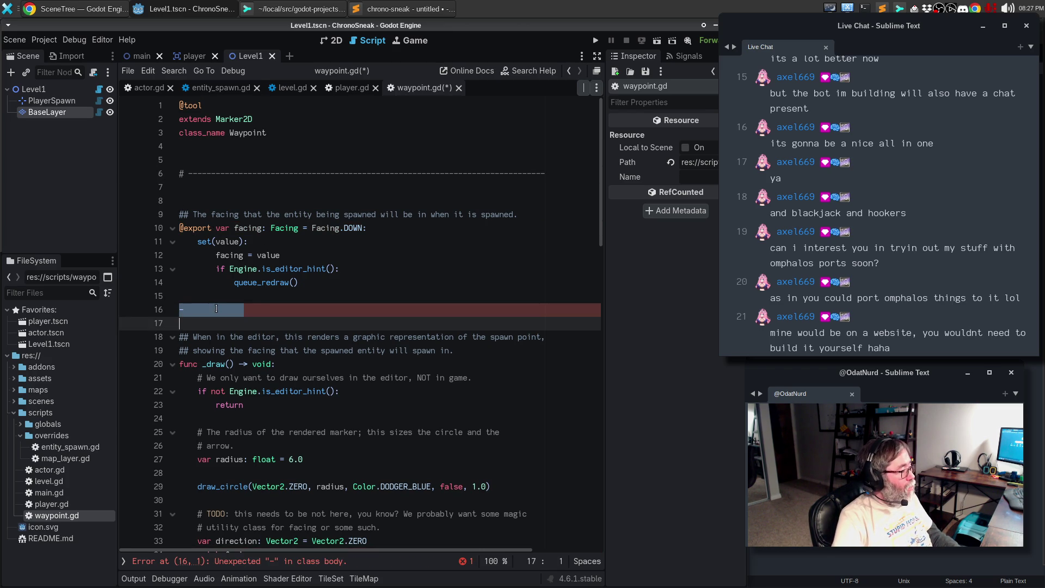
key(Up)
key(Up)
key(Return)
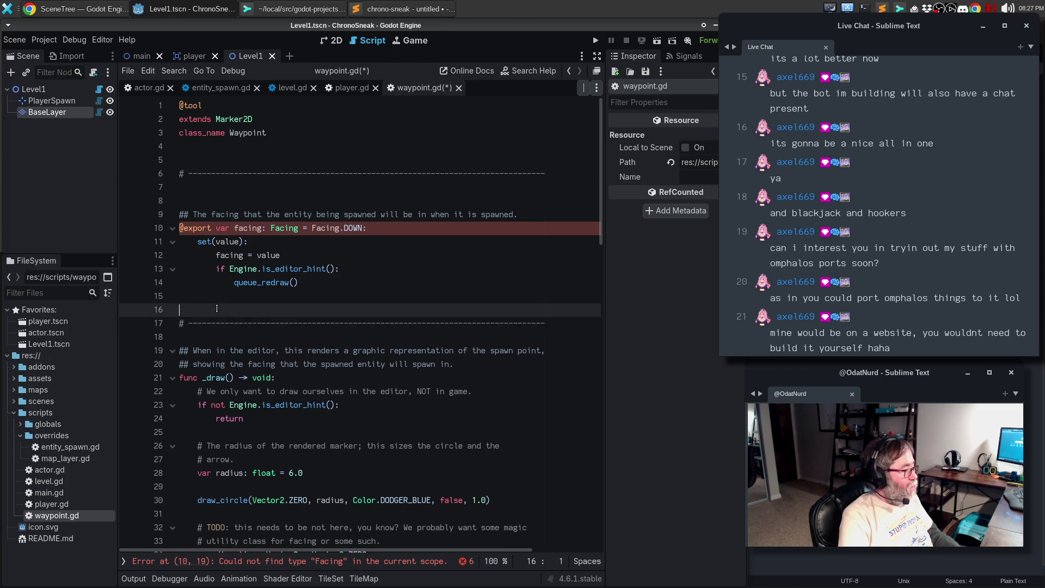
key(Down)
key(Down)
key(Return)
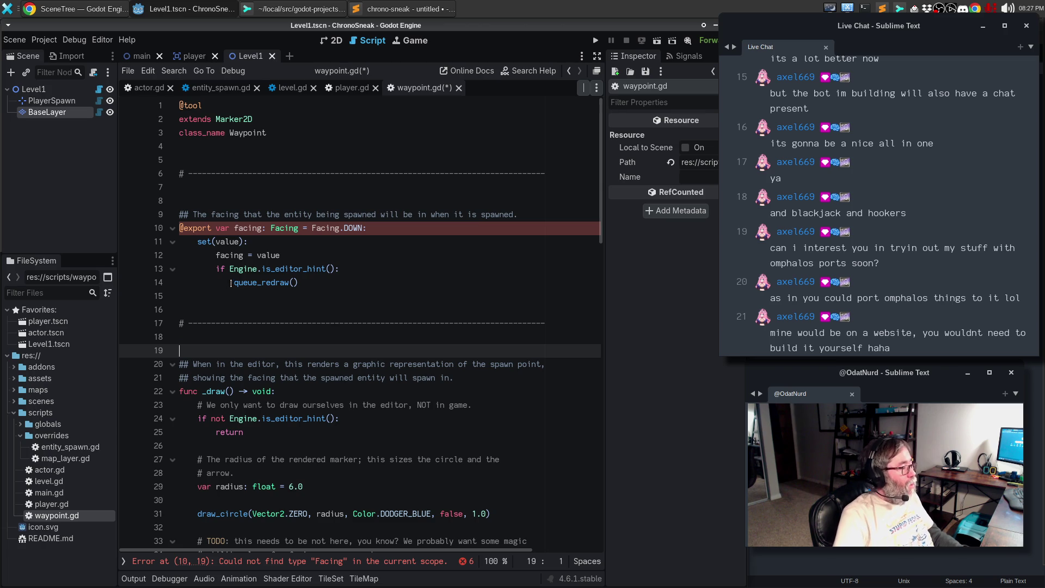
double_click(247, 228)
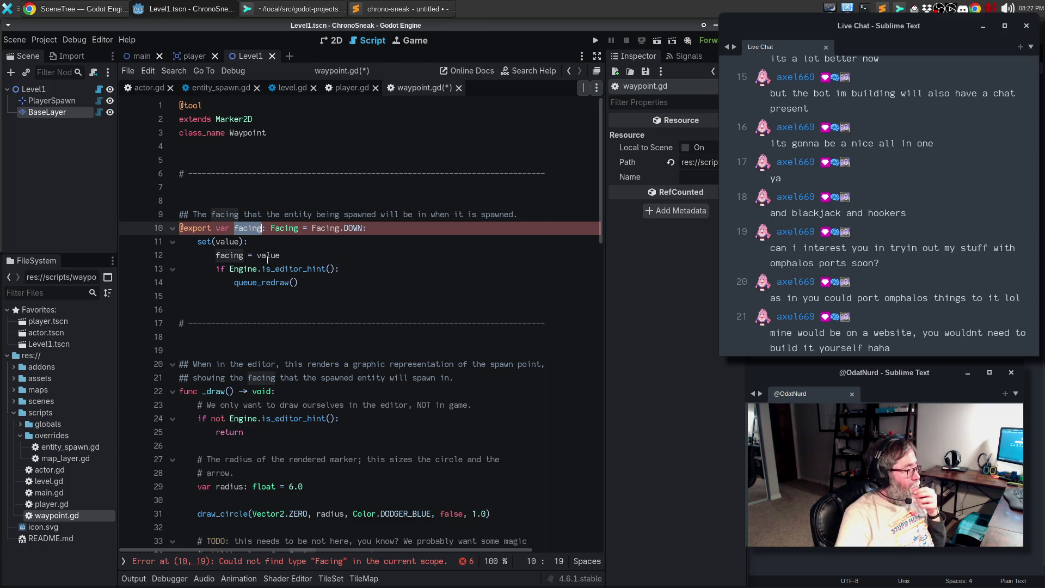
Step: Rename the facing property to next_waypoint of type Waypoint and update its setter assignment
text(next)
text(_waypoint)
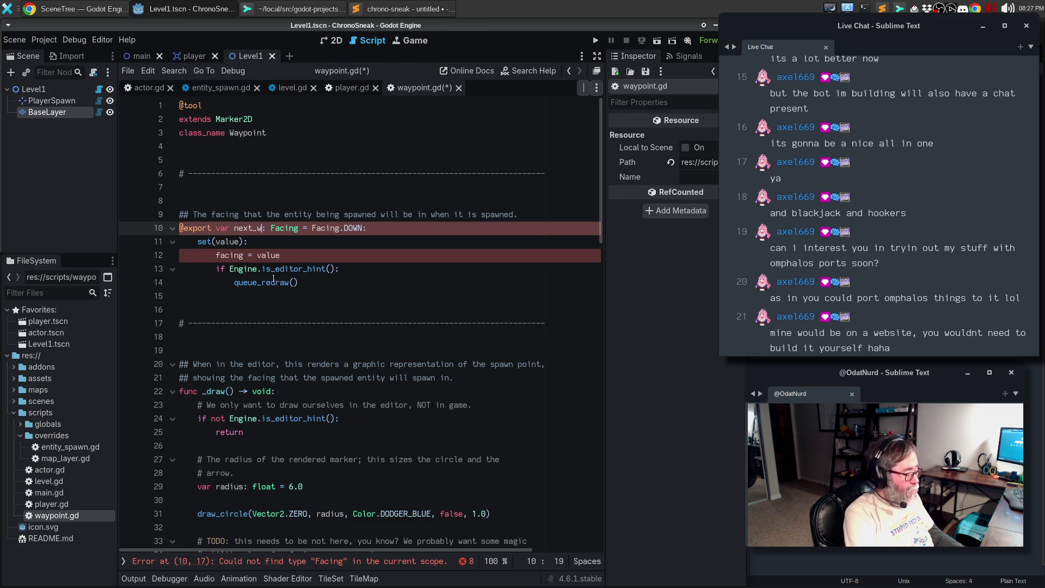
key(Right)
key(Right)
key(ctrl)
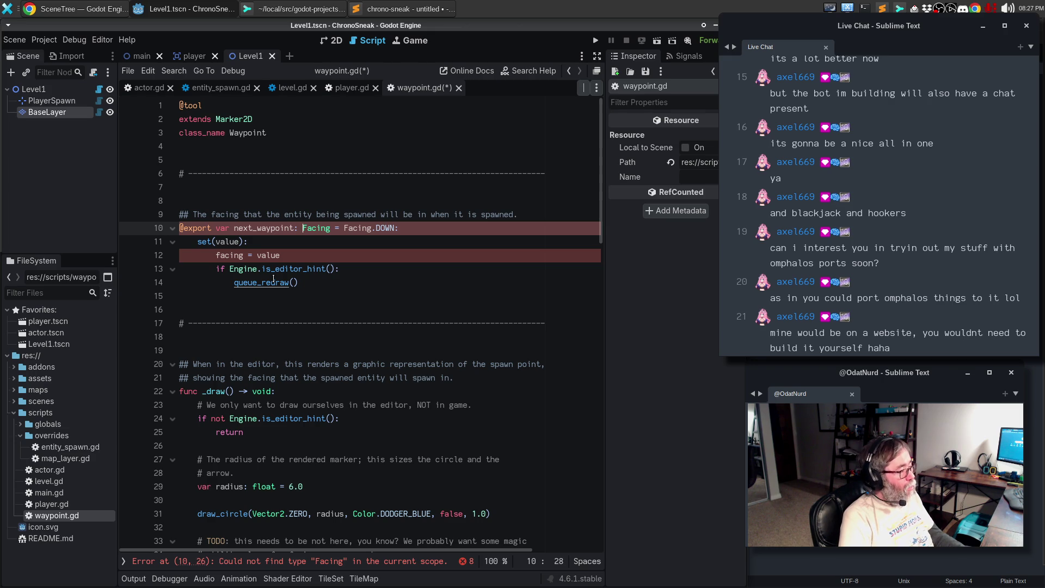
key(ctrl+shift+Right)
key(ctrl+shift+Right)
key(ctrl+shift+Right)
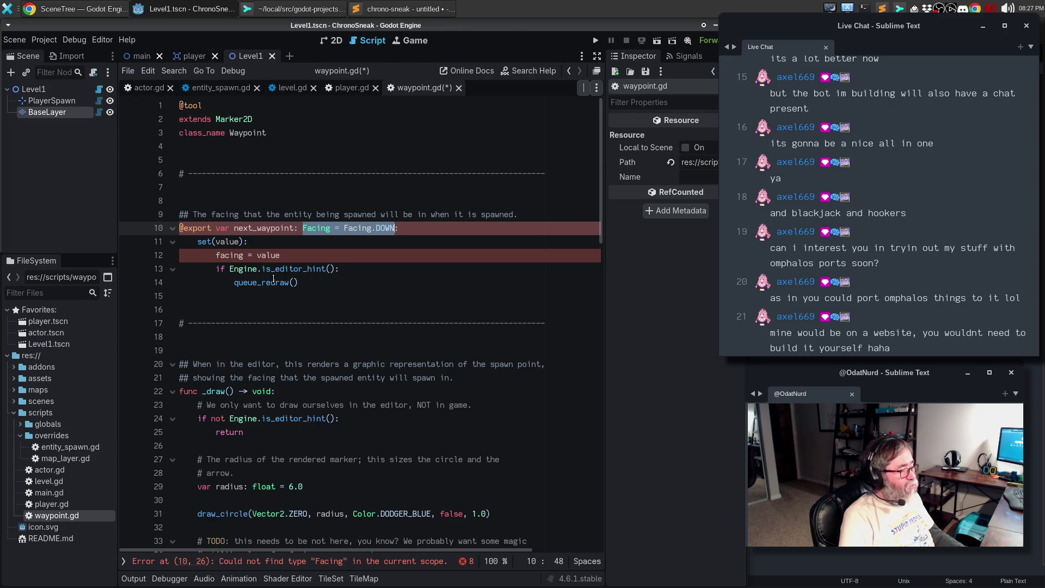
text(Waypoin)
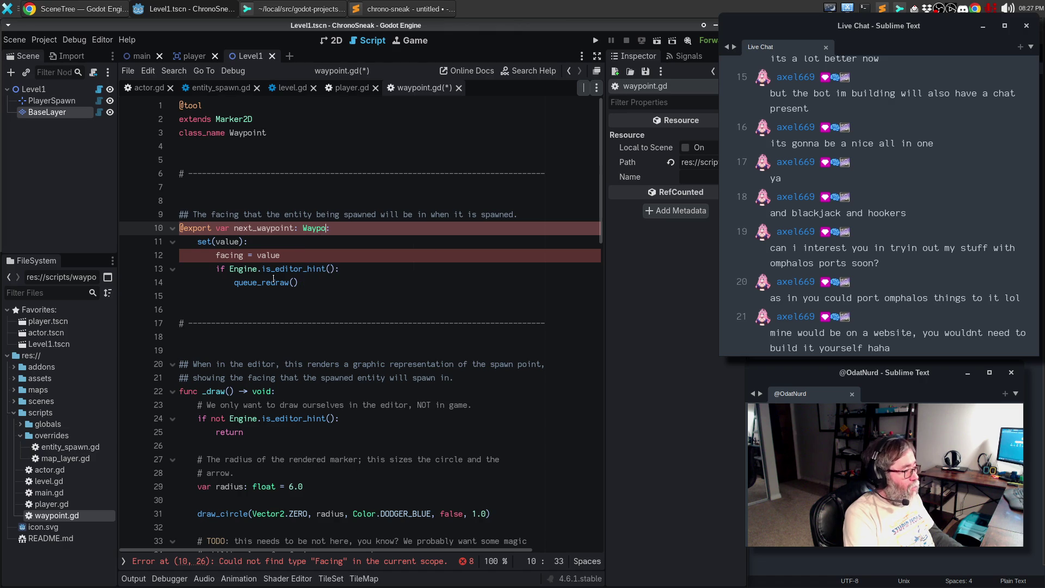
text(t)
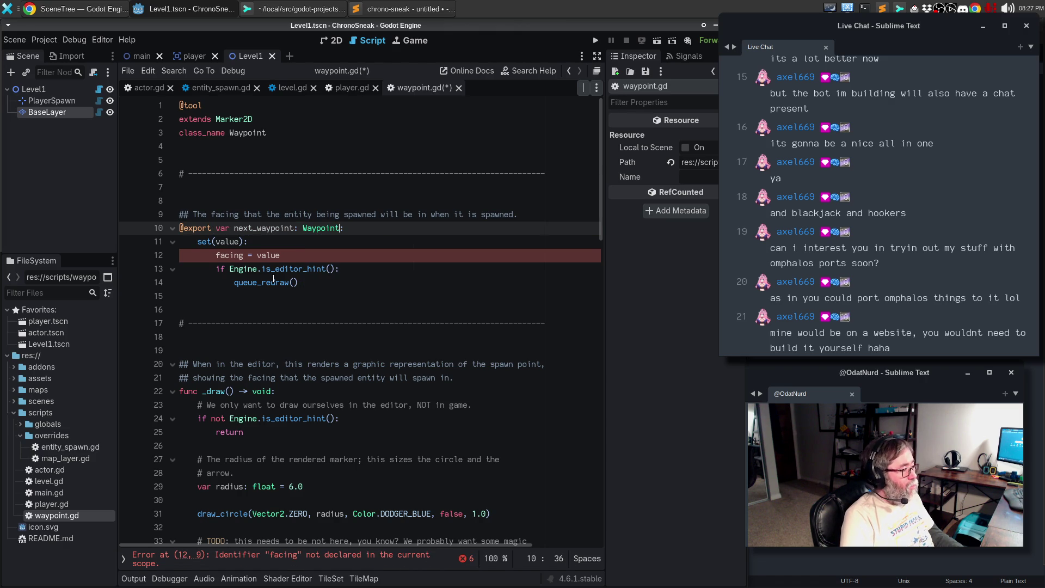
key(Down)
key(Down)
key(Home)
key(Right)
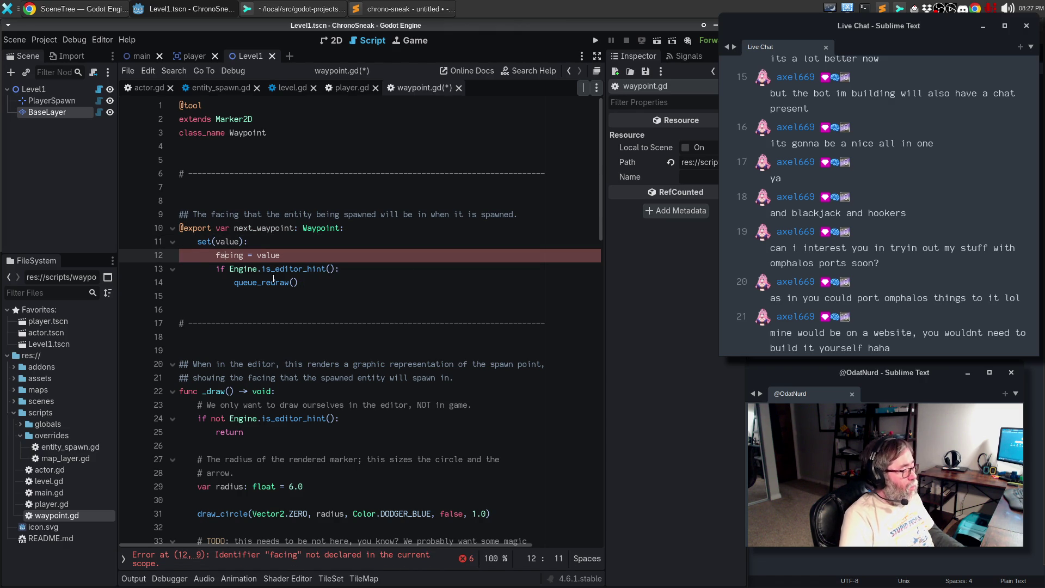
double_click(259, 228)
key(ctrl+c)
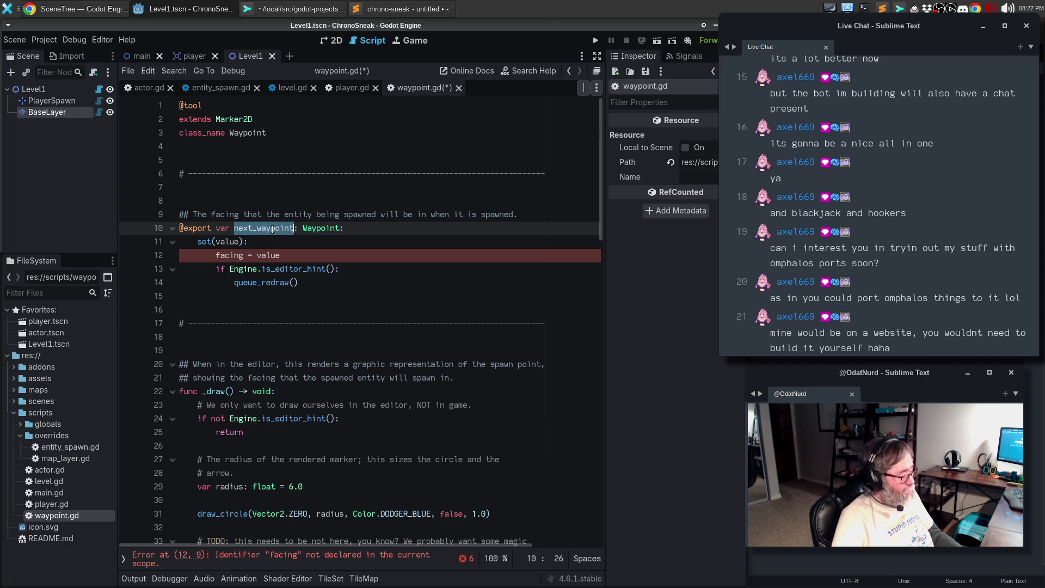
double_click(220, 259)
key(ctrl+v)
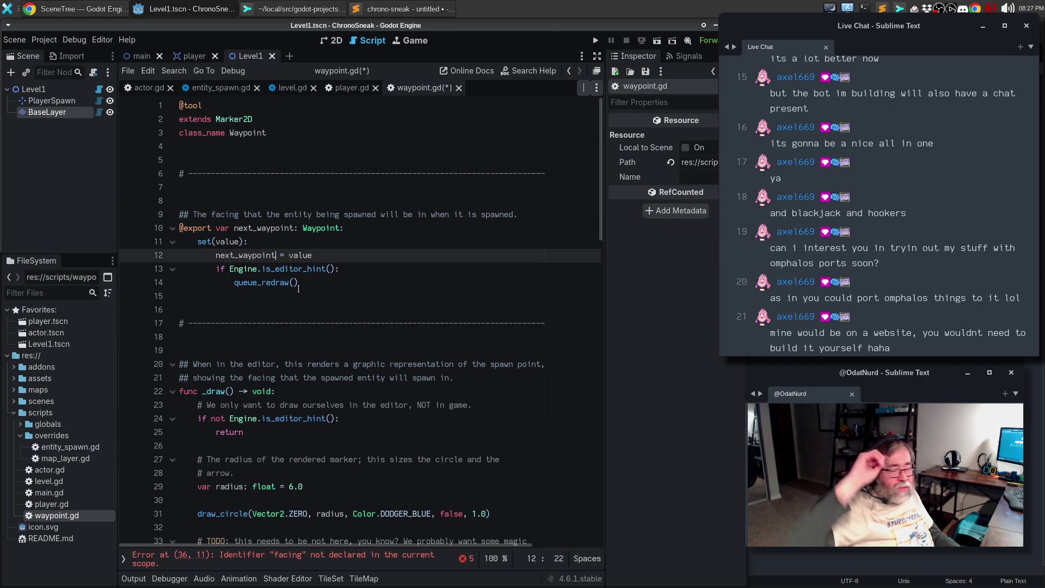
Step: Rewrite the doc comment as 'The next waypoint in the waypoint chain; if null, there is not one'
mouse_move(253, 291)
mouse_down()
mouse_move(201, 241)
mouse_move(145, 217)
mouse_move(491, 214)
mouse_move(547, 240)
mouse_up()
click(267, 227)
text(THe)
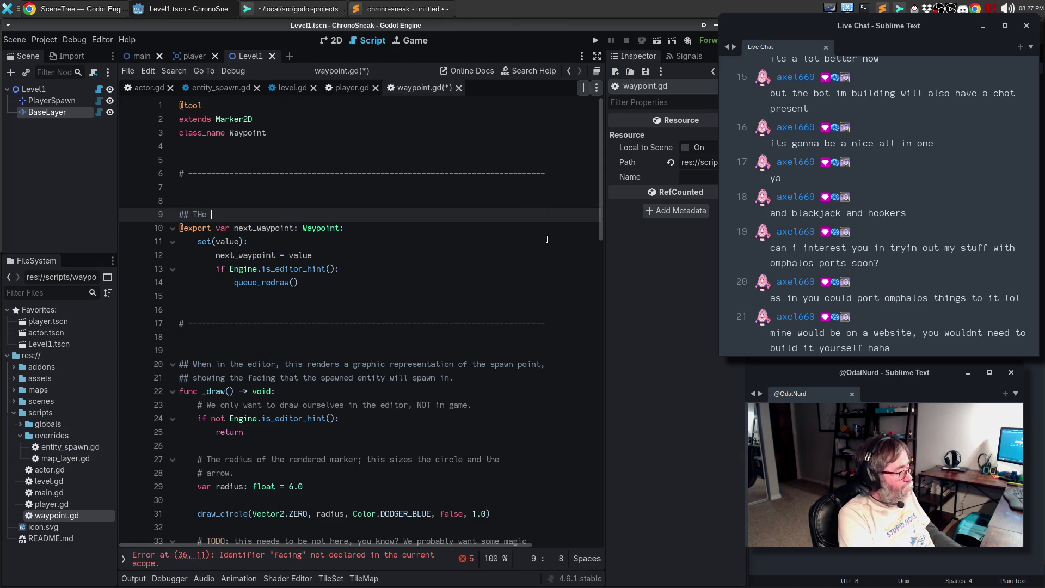
key(BackSpace)
text(he ne)
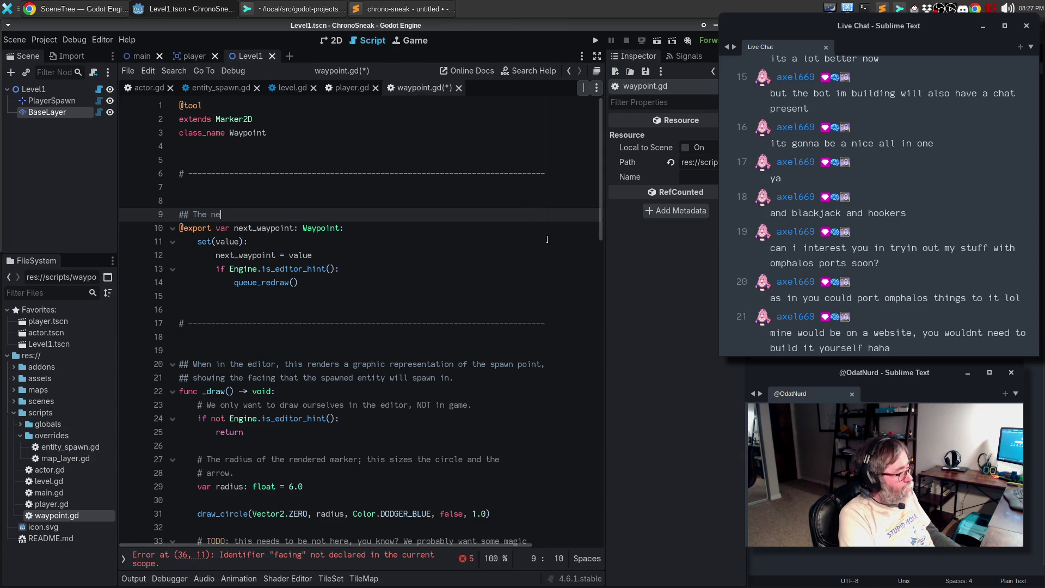
text(xt waypoint in the waypoint chai)
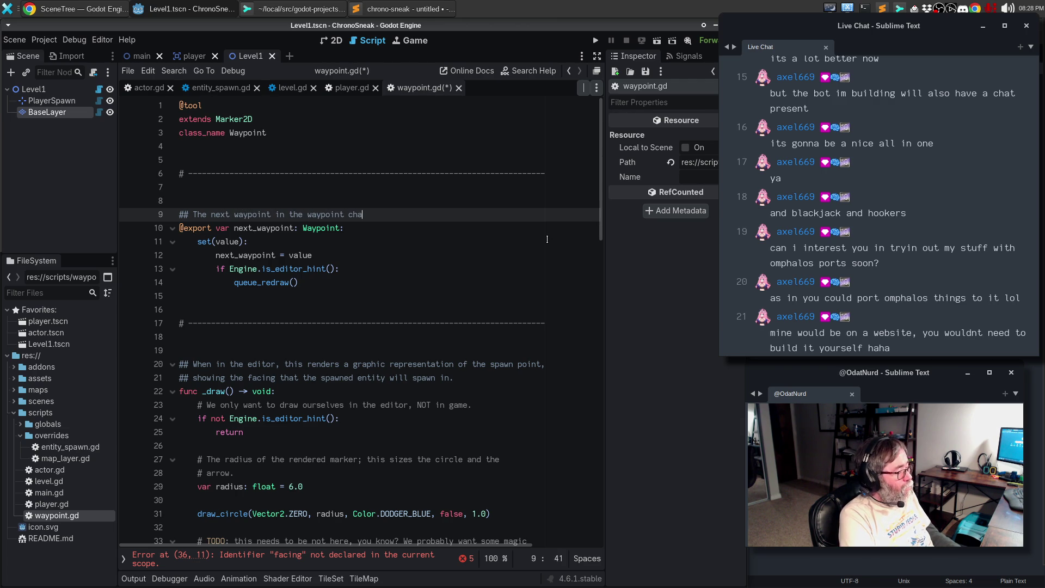
text(n; if )
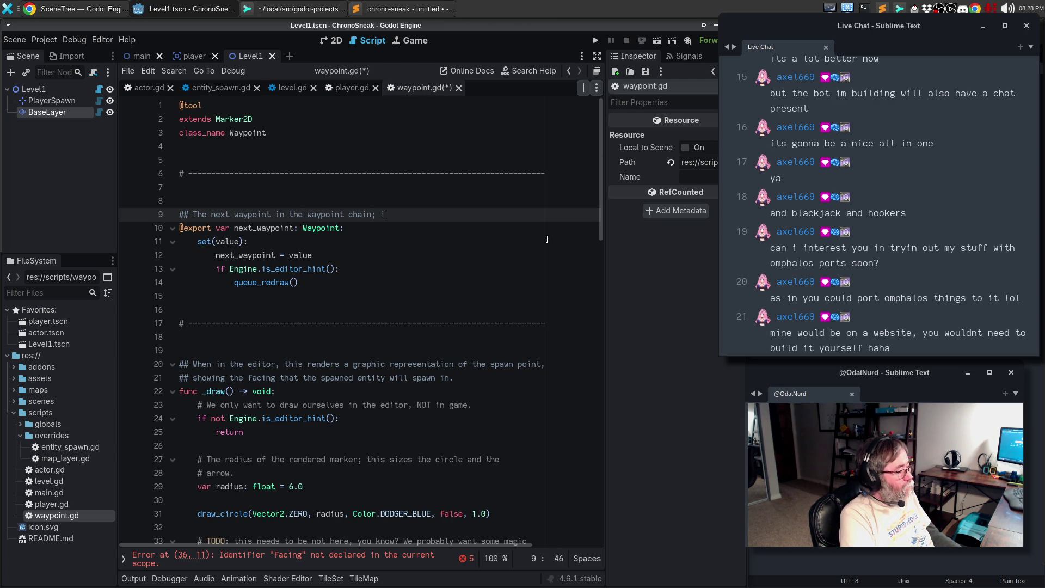
text(Null)
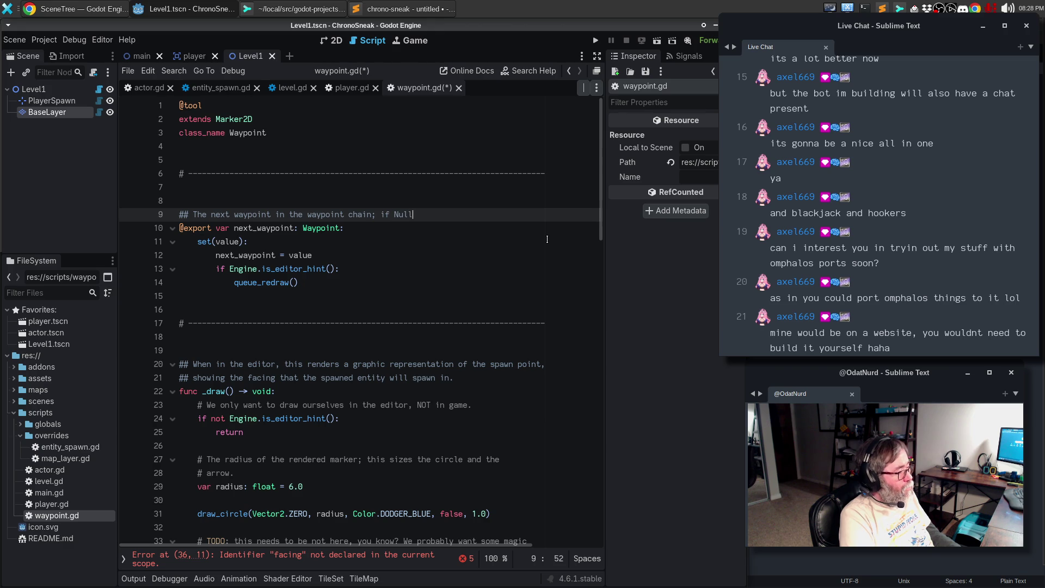
key(BackSpace)
key(BackSpace)
key(BackSpace)
text(null, ther)
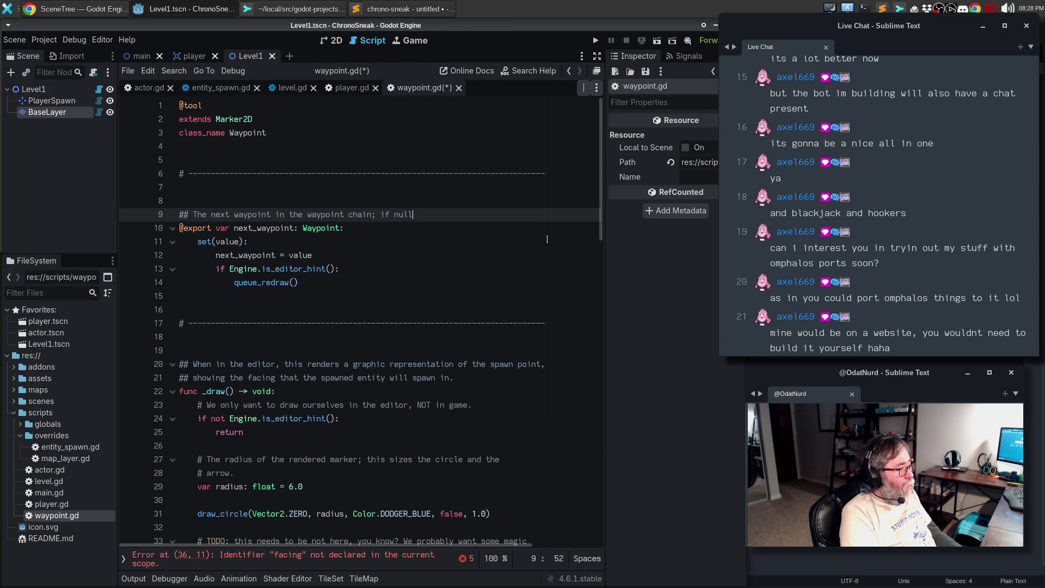
text(e is not one)
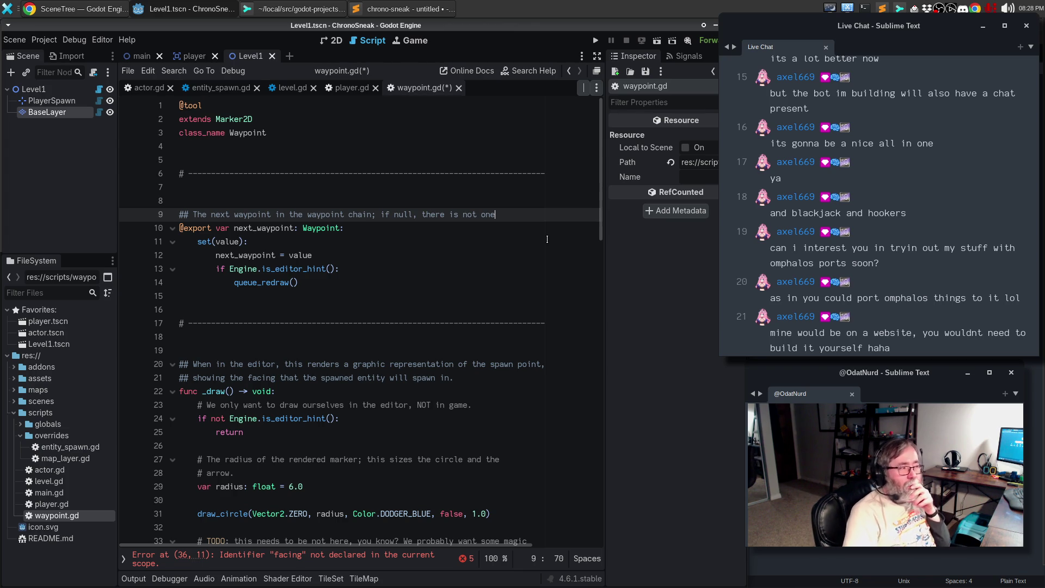
key(alt+Tab)
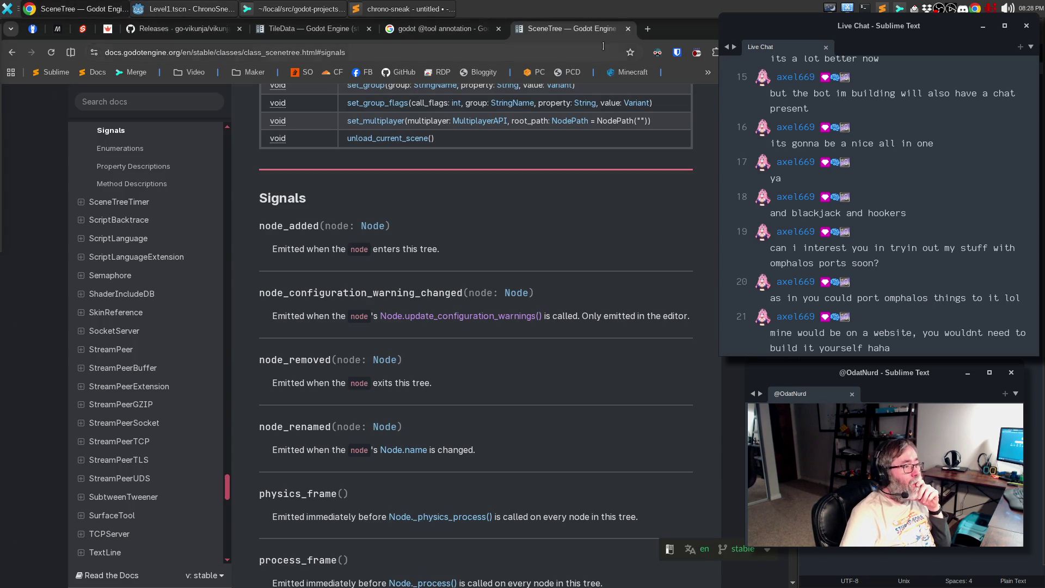
Step: Google 'godot uninitialized variable value' in a new tab and open the Godot Forum thread
click(647, 29)
click(488, 54)
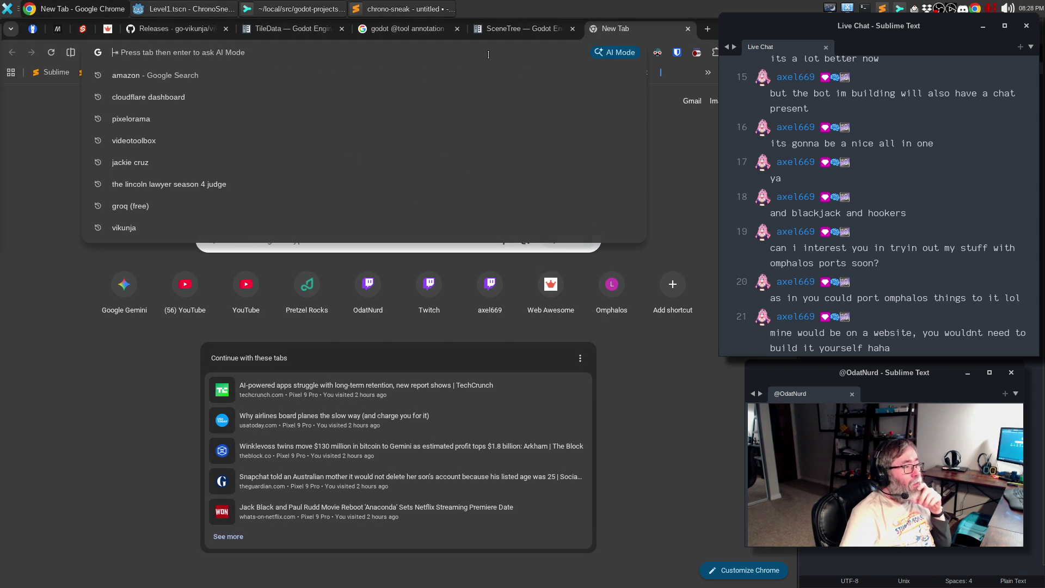
text(godot are und)
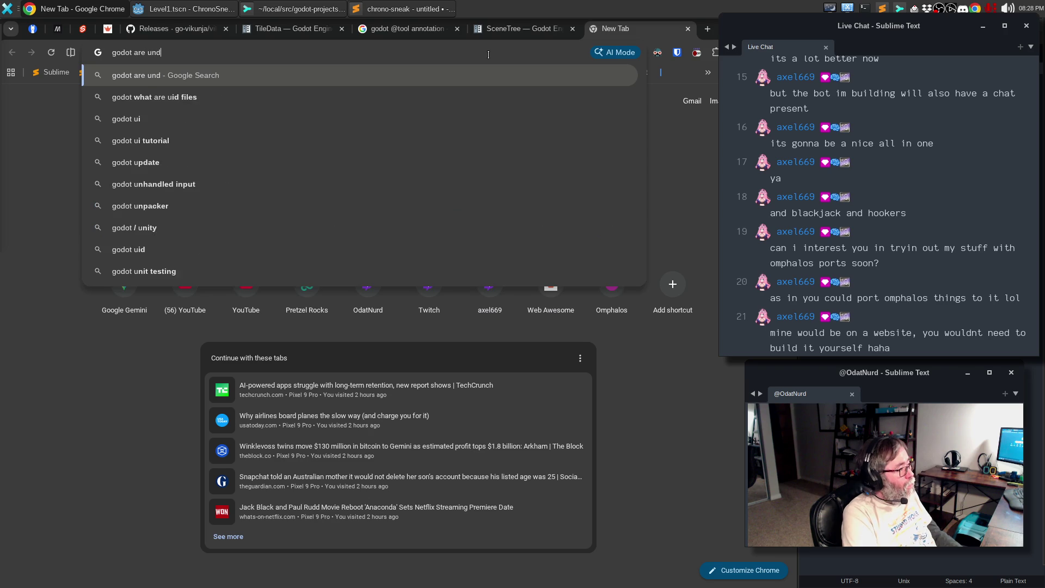
text(inii)
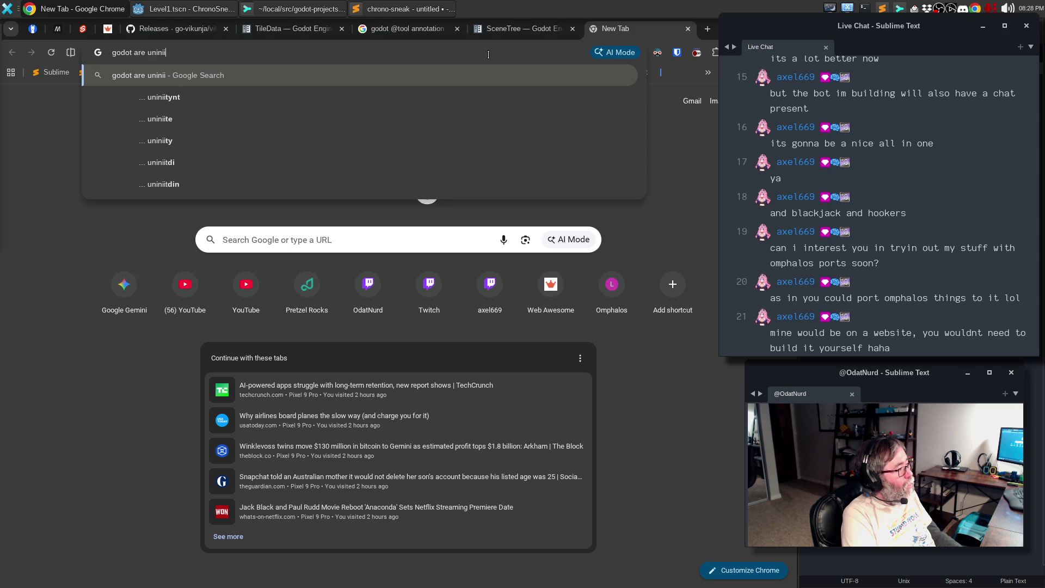
key(BackSpace)
key(Down)
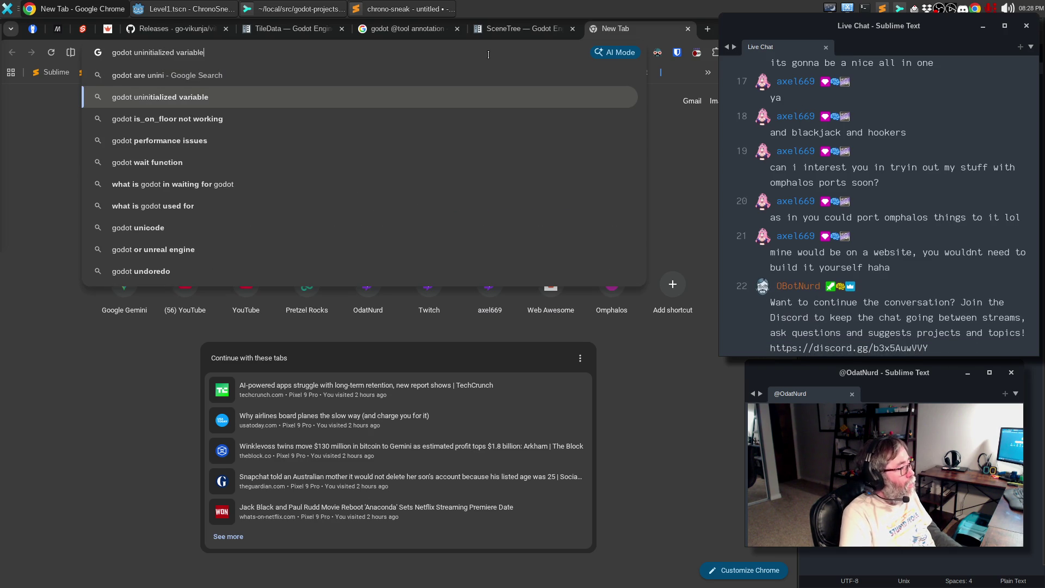
text(value)
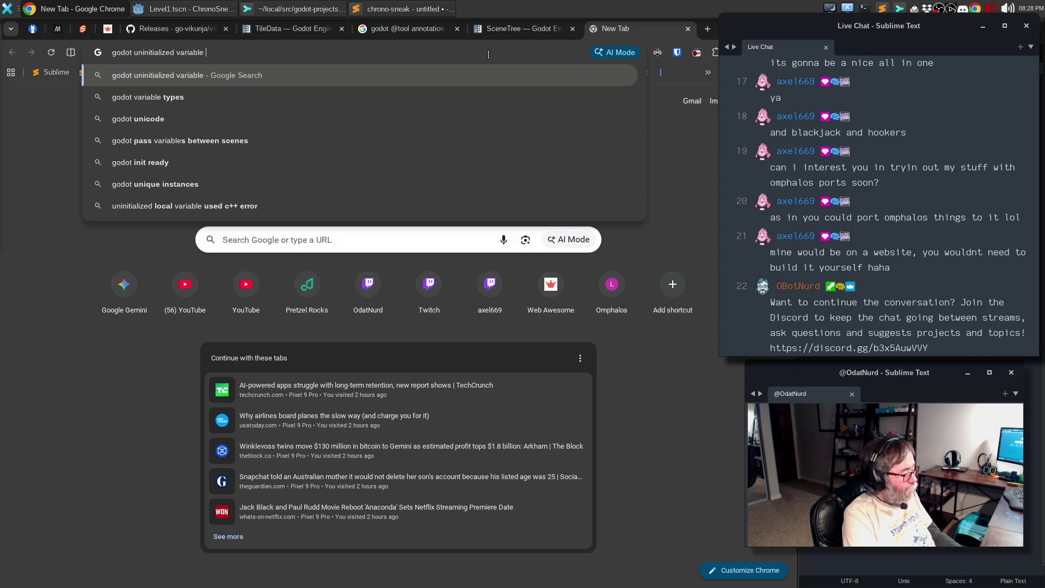
key(Return)
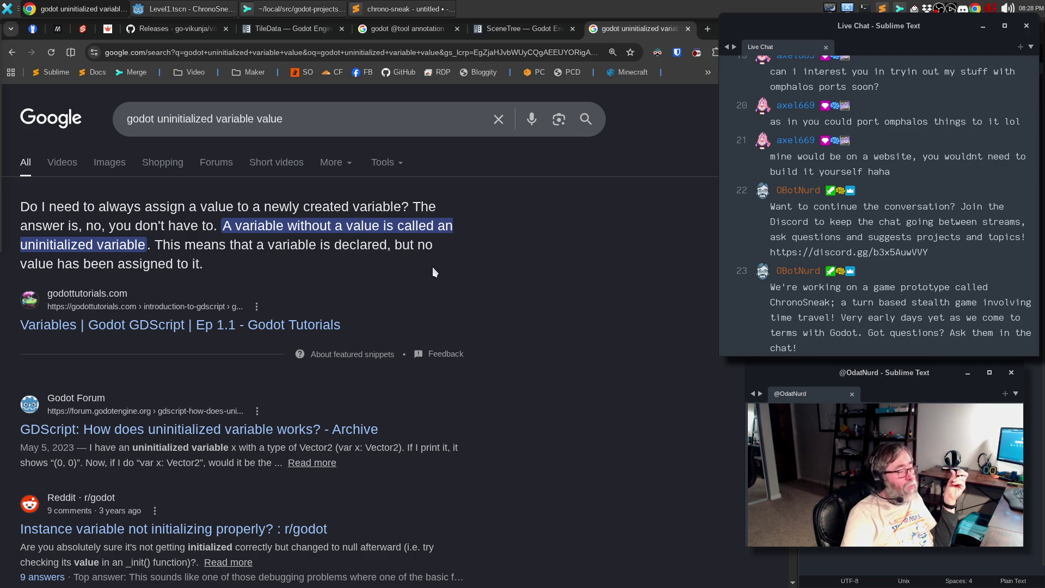
click(191, 431)
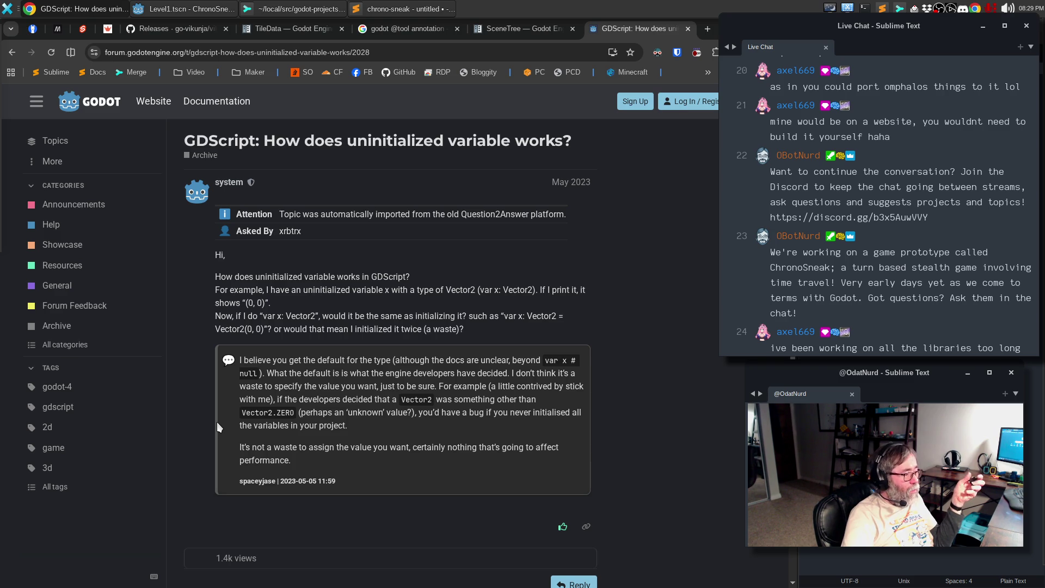
Step: Skim the forum thread, go back, and search 'godot value of uninitialized variable' instead
scroll(217, 393, down, 1)
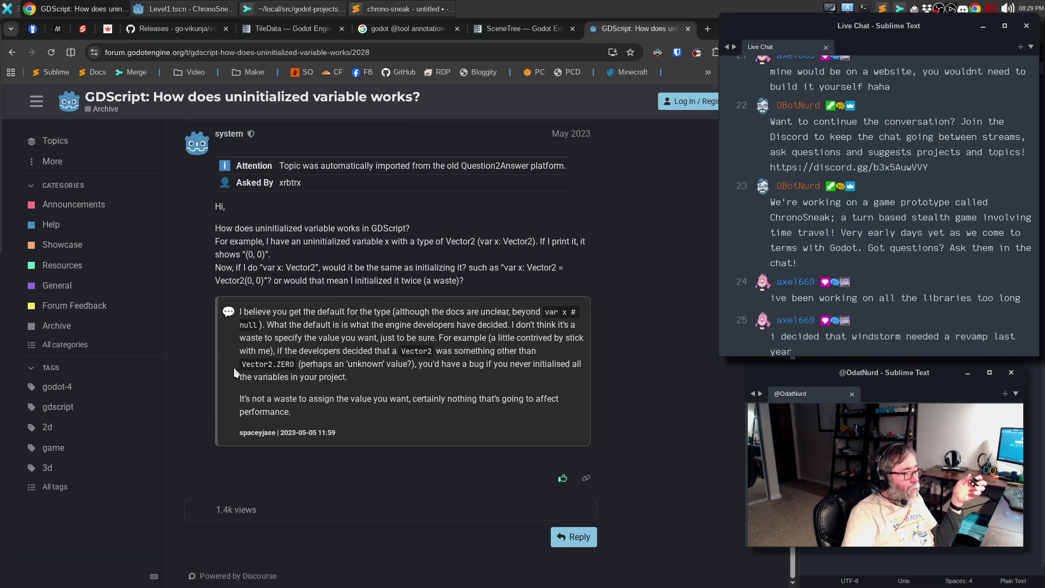
scroll(233, 372, up, 1)
click(12, 52)
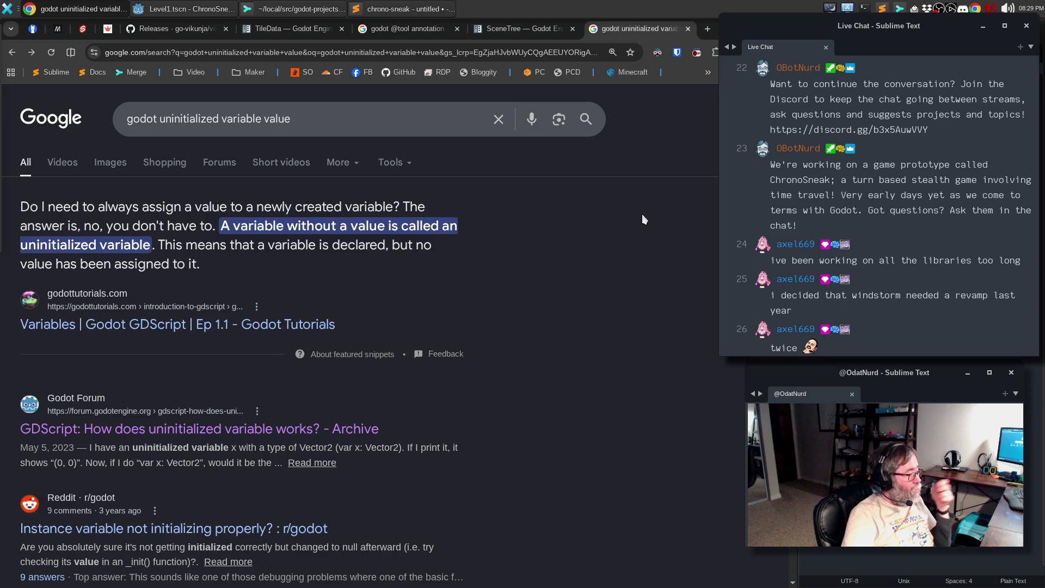
scroll(641, 215, down, 3)
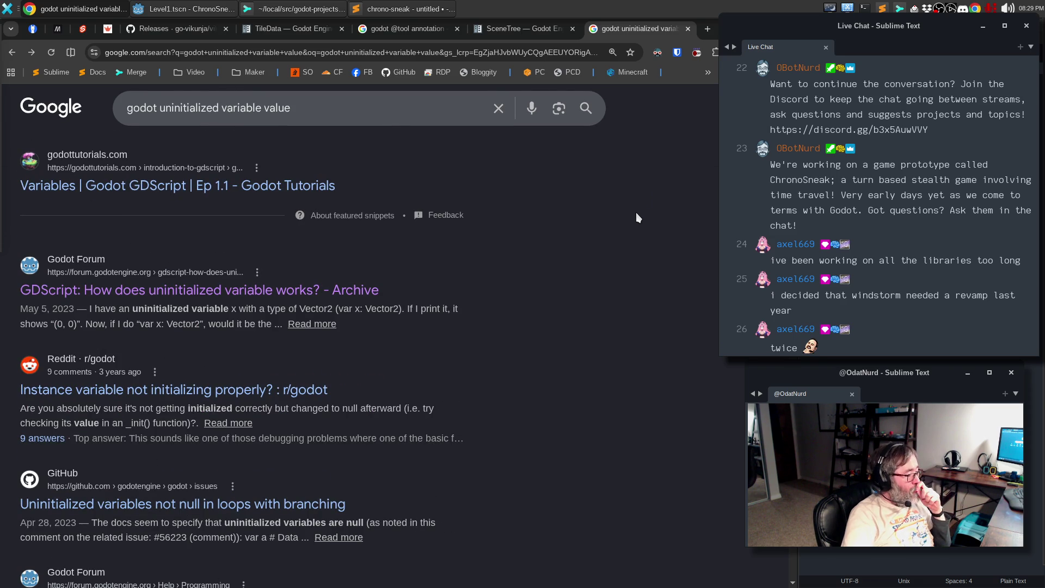
scroll(639, 216, up, 3)
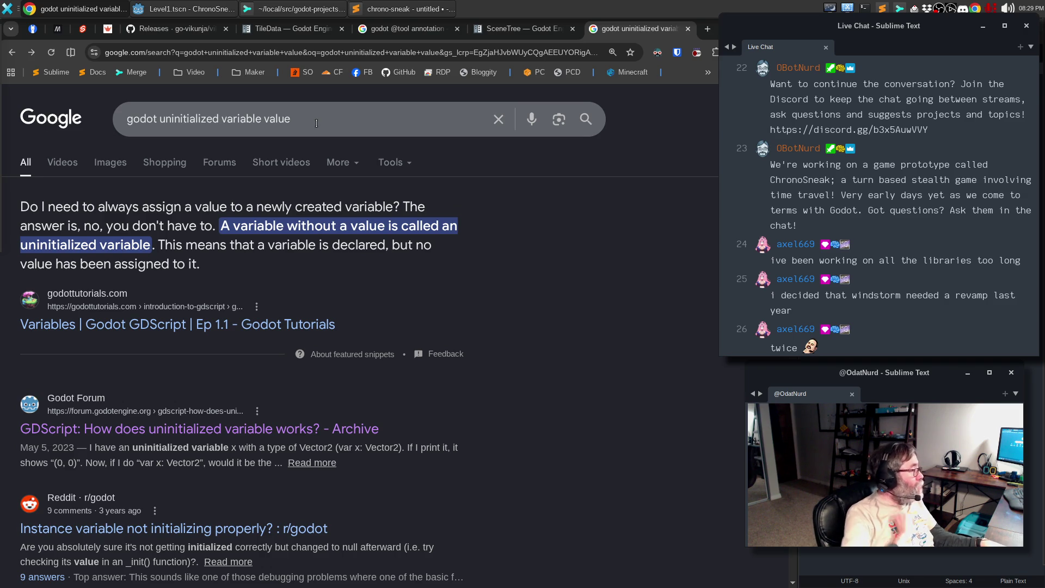
drag(296, 120, 164, 110)
text(value of )
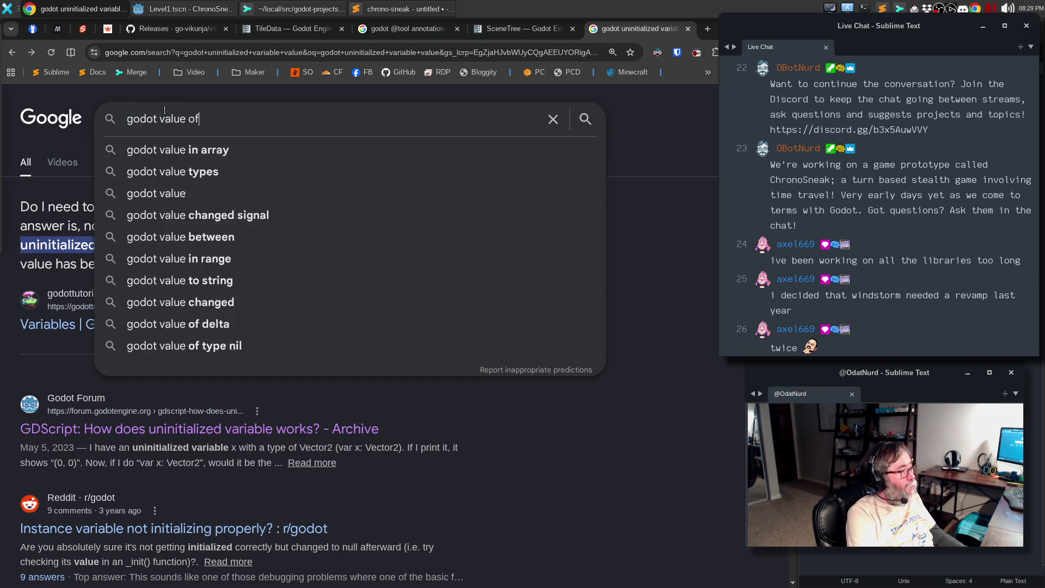
text(uni)
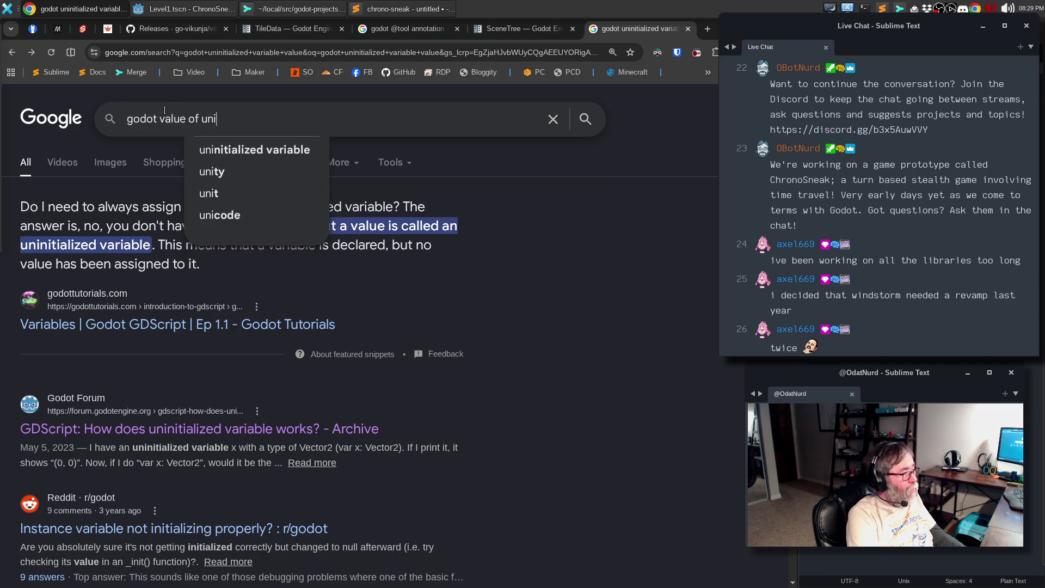
key(Down)
key(Return)
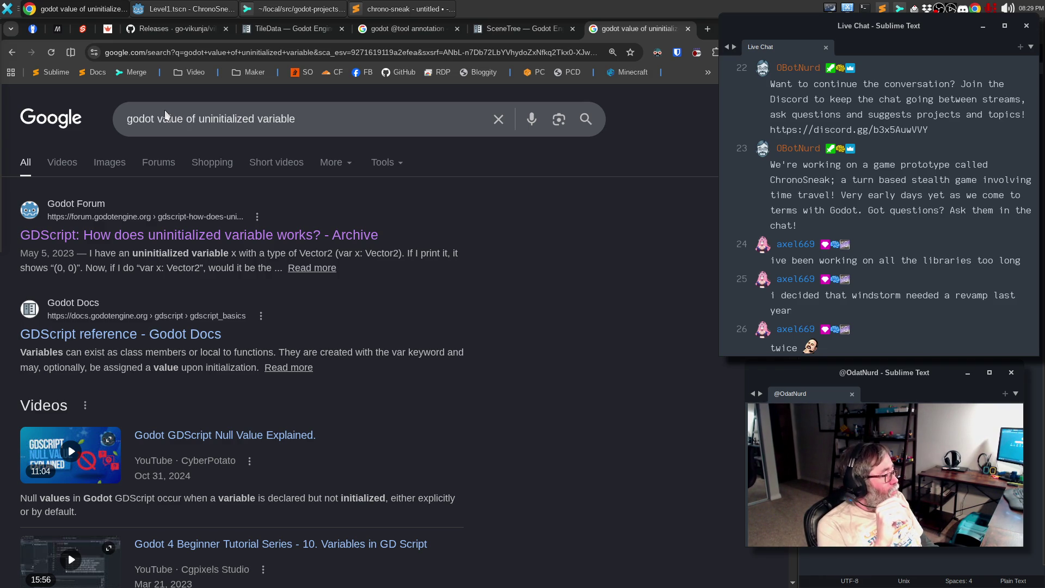
Step: Open the GDScript reference page from the Godot Docs search result
click(196, 339)
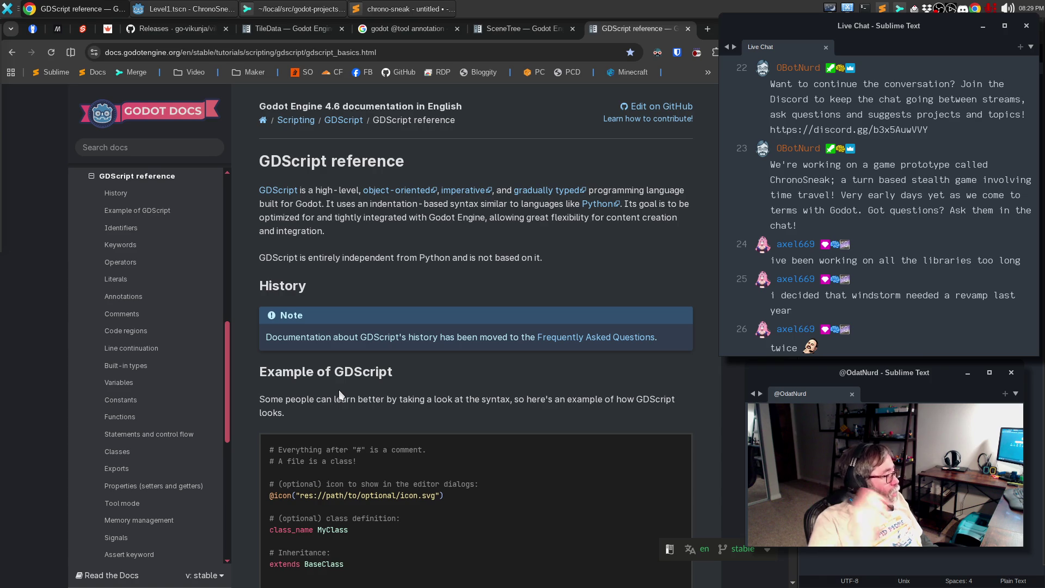
scroll(166, 324, up, 2)
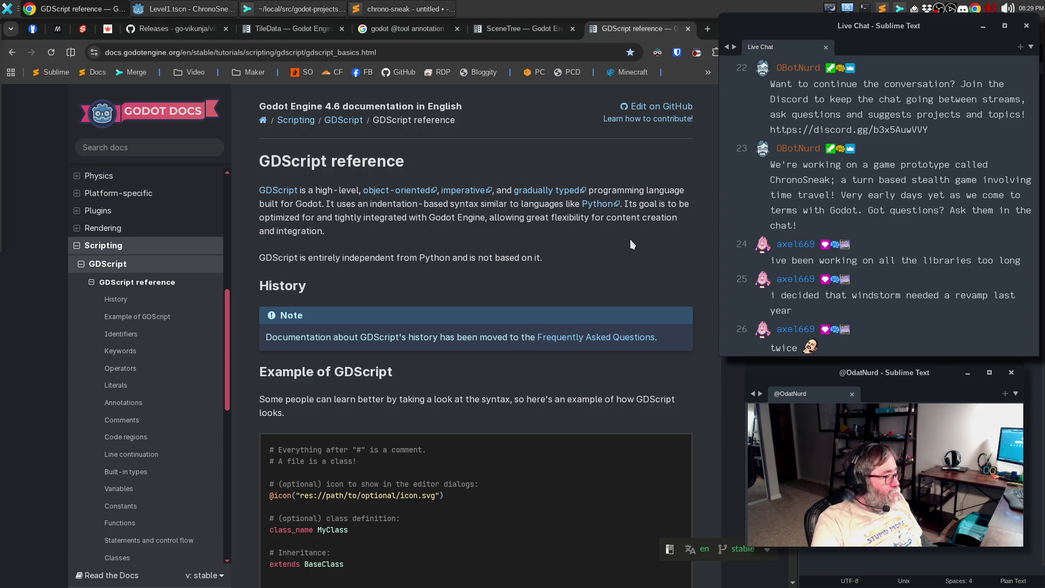
scroll(629, 239, down, 15)
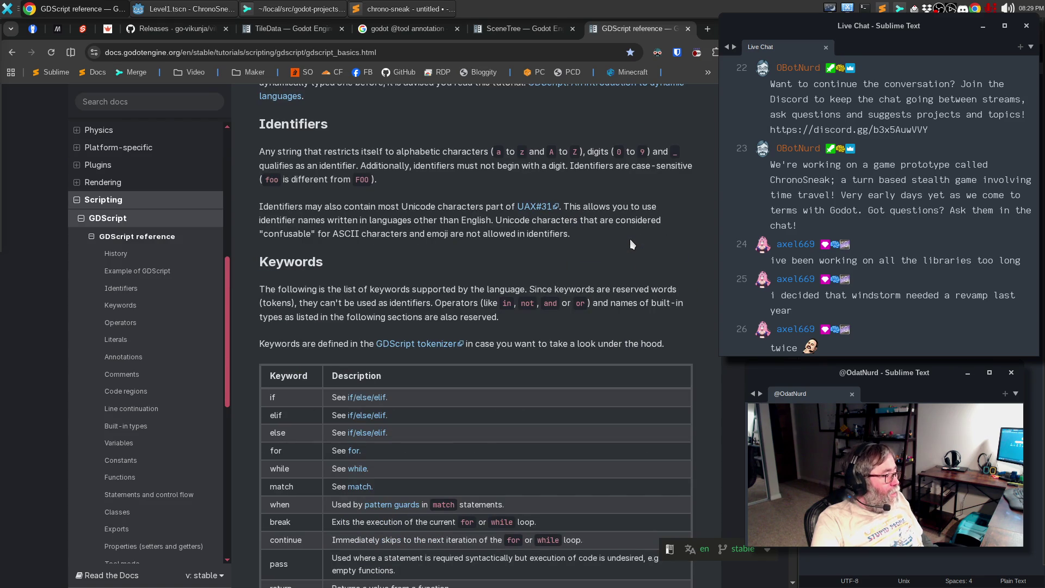
scroll(629, 244, up, 7)
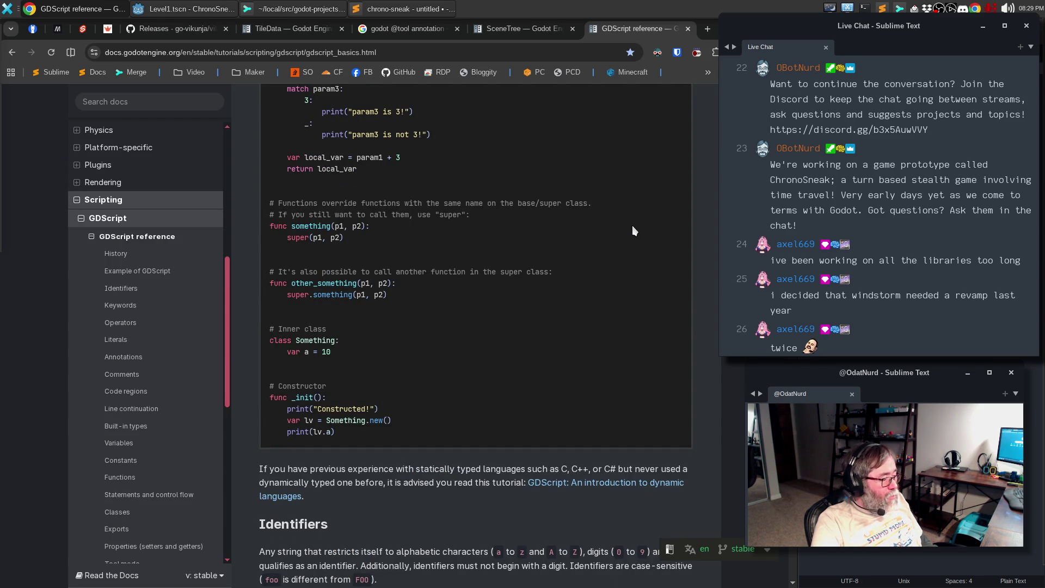
scroll(632, 225, up, 9)
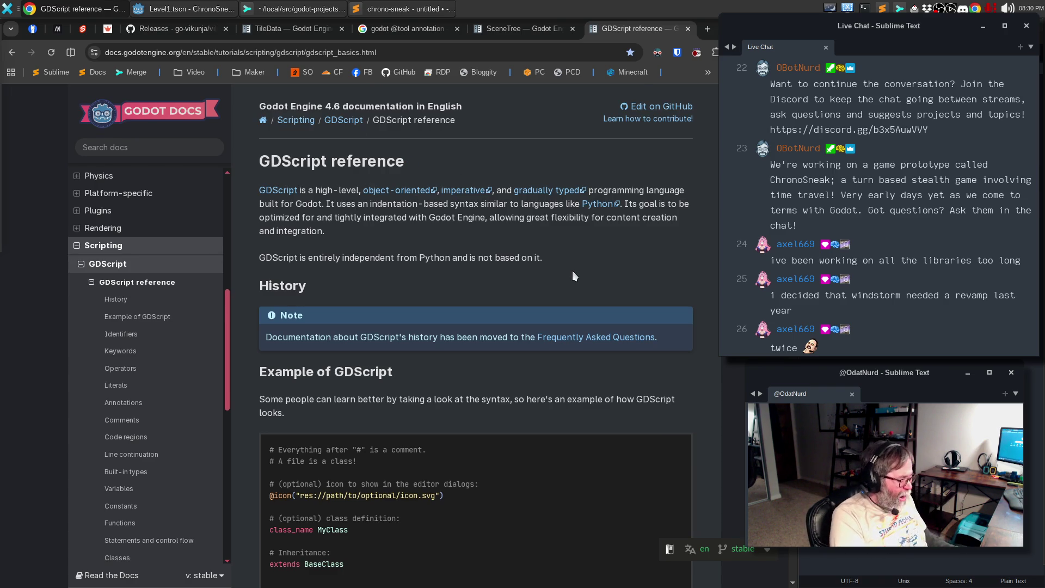
Step: Find 'variables' on the page and jump to the Variables section
key(ctrl+f)
text(vR)
key(BackSpace)
key(BackSpace)
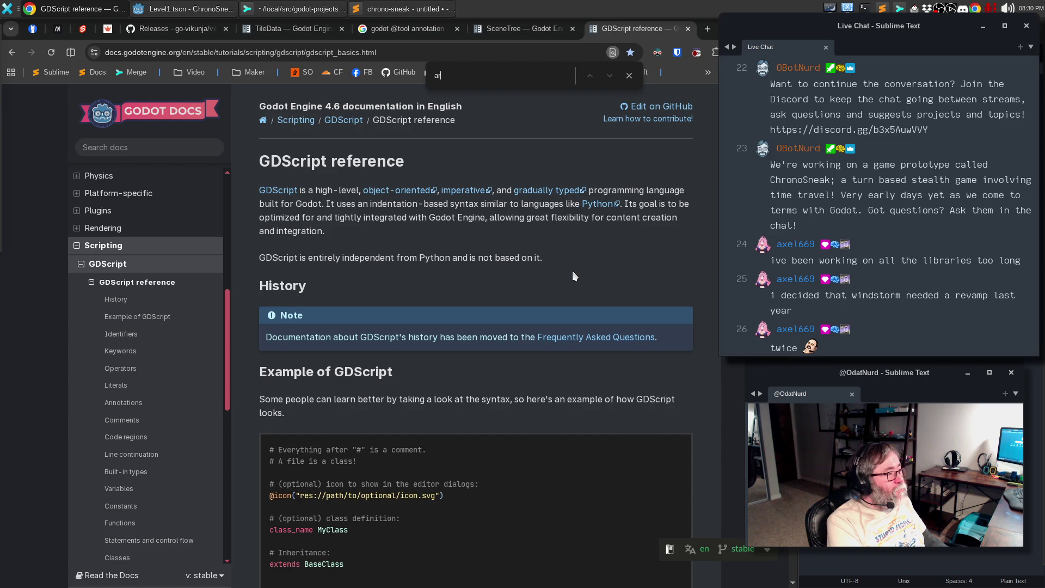
text(VAR)
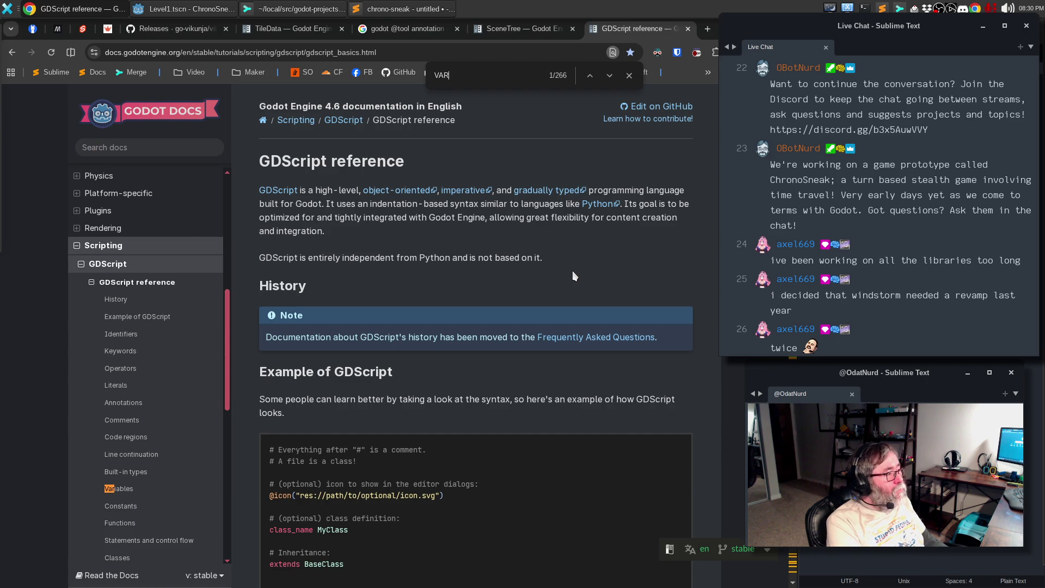
key(BackSpace)
key(BackSpace)
key(BackSpace)
text(variable)
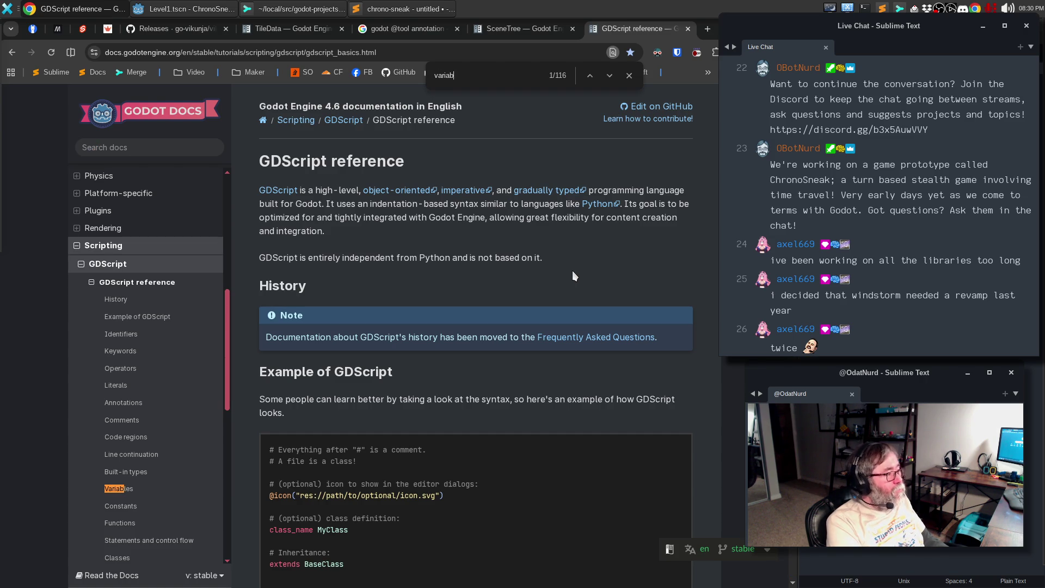
text(s)
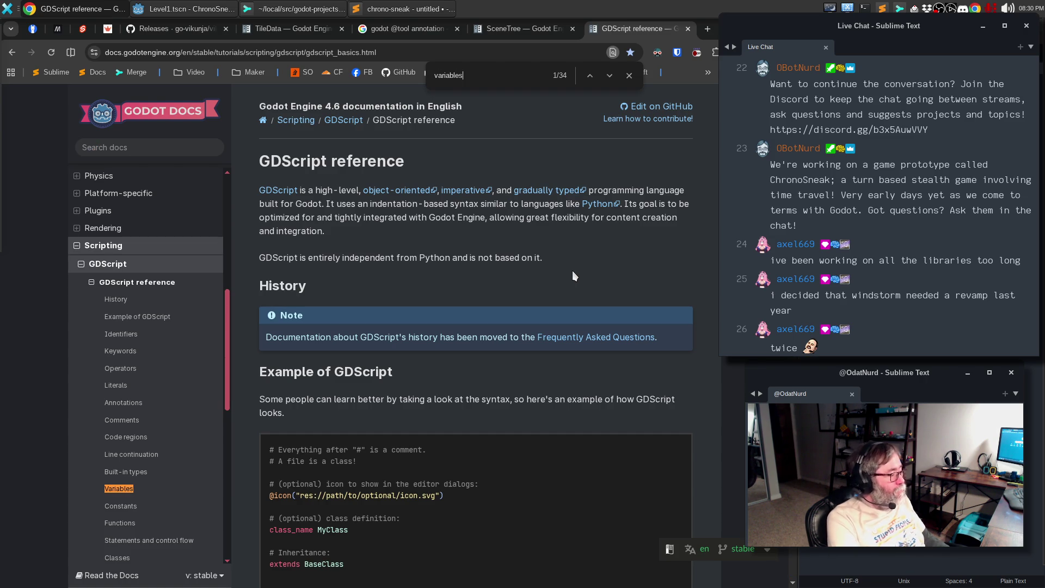
click(118, 488)
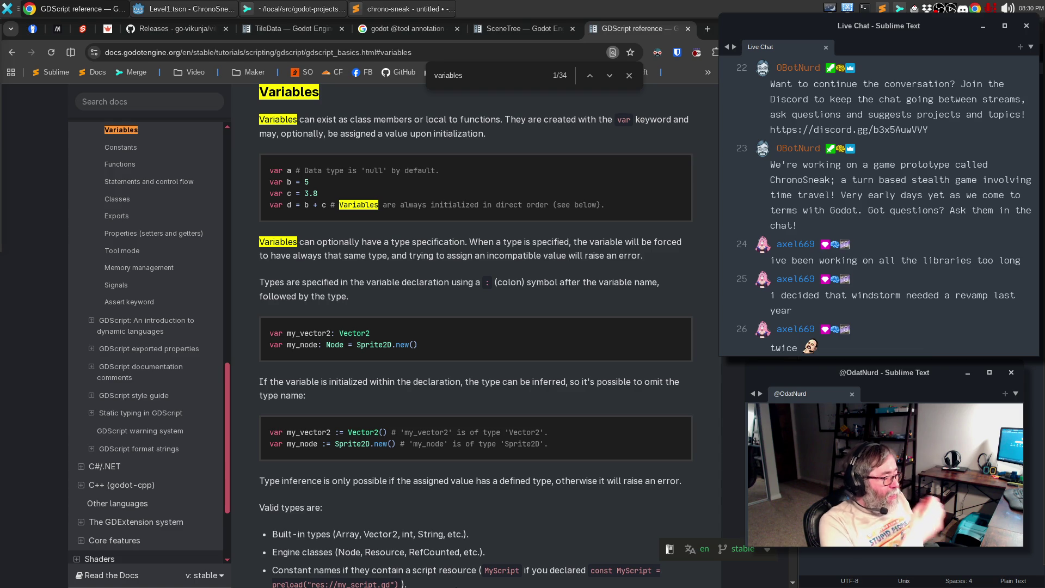
Step: Read further down the GDScript reference, then return to the Godot editor showing waypoint.gd
scroll(379, 457, down, 3)
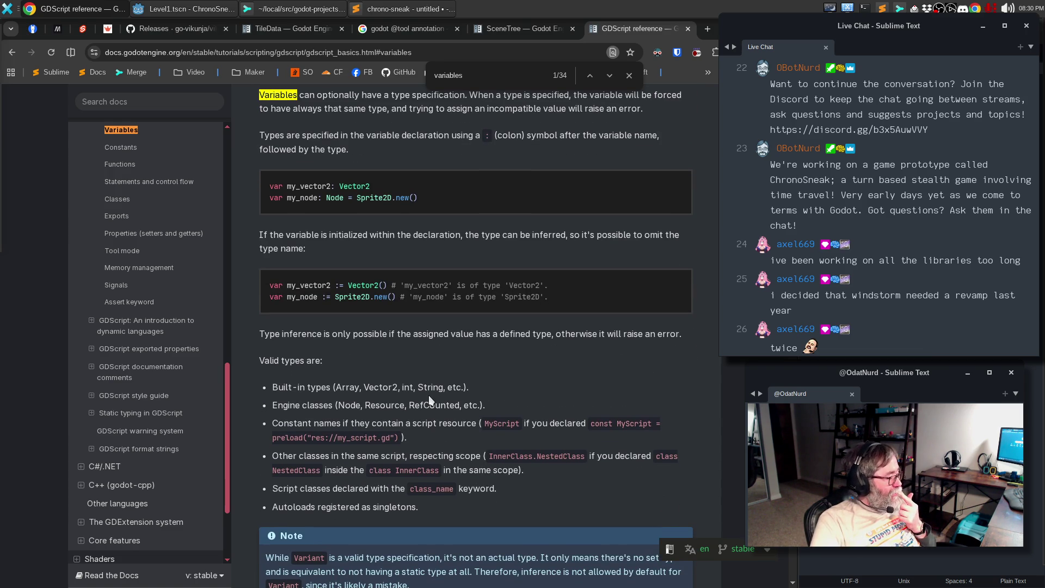
scroll(430, 400, down, 2)
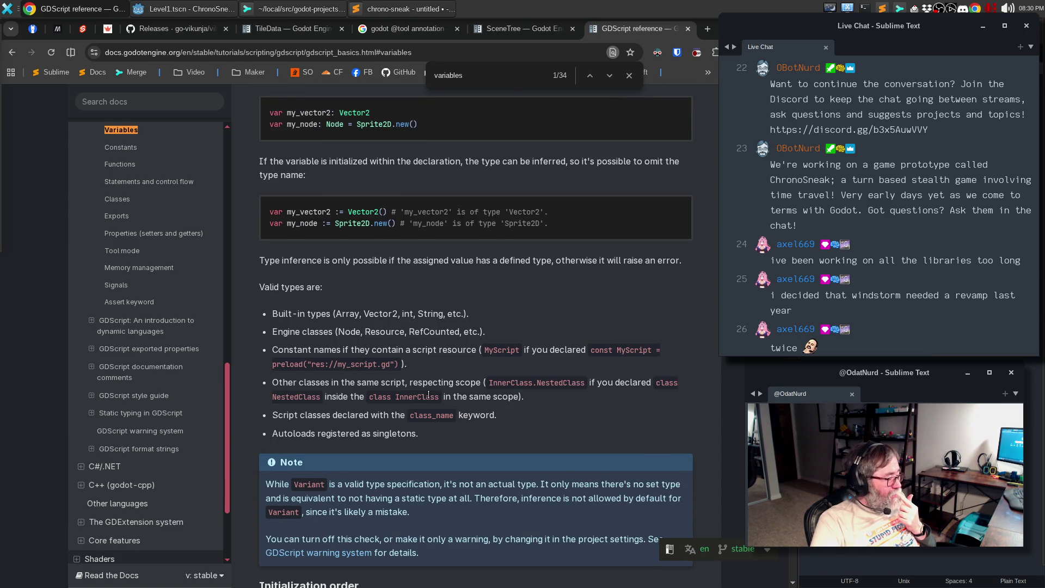
scroll(429, 394, down, 3)
scroll(429, 394, down, 1)
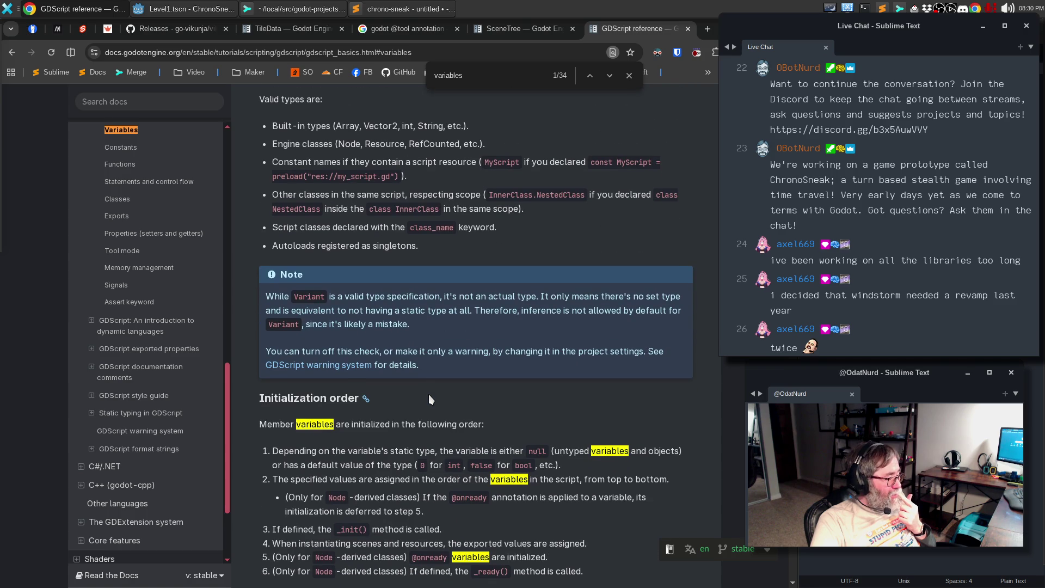
scroll(429, 394, down, 1)
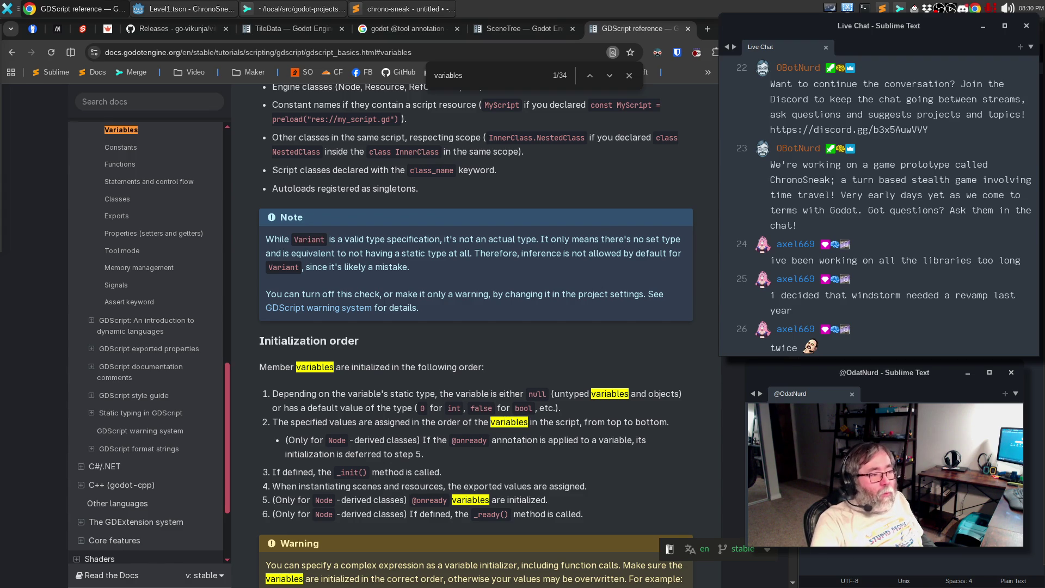
key(alt+Tab)
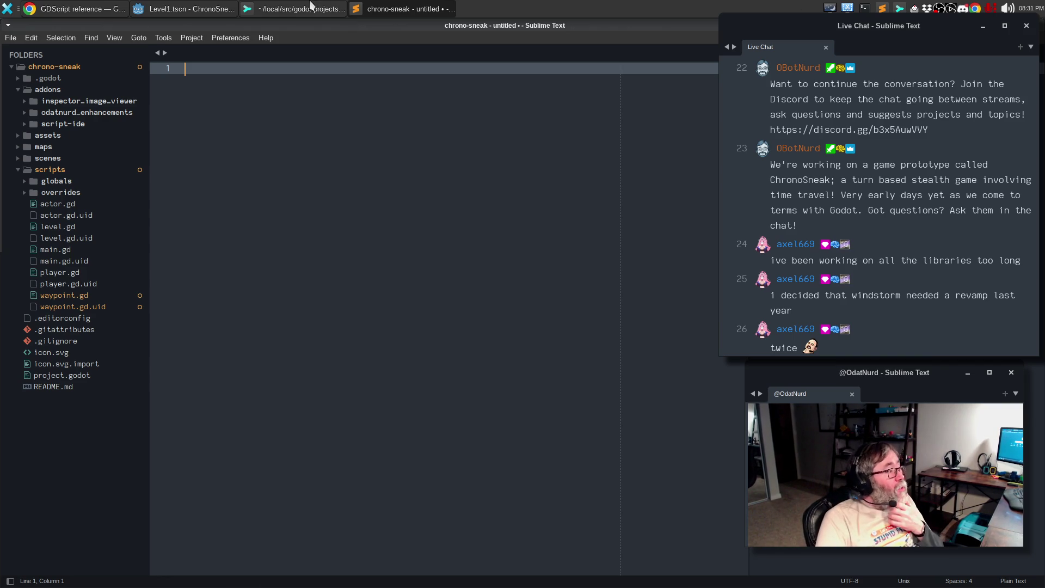
click(179, 11)
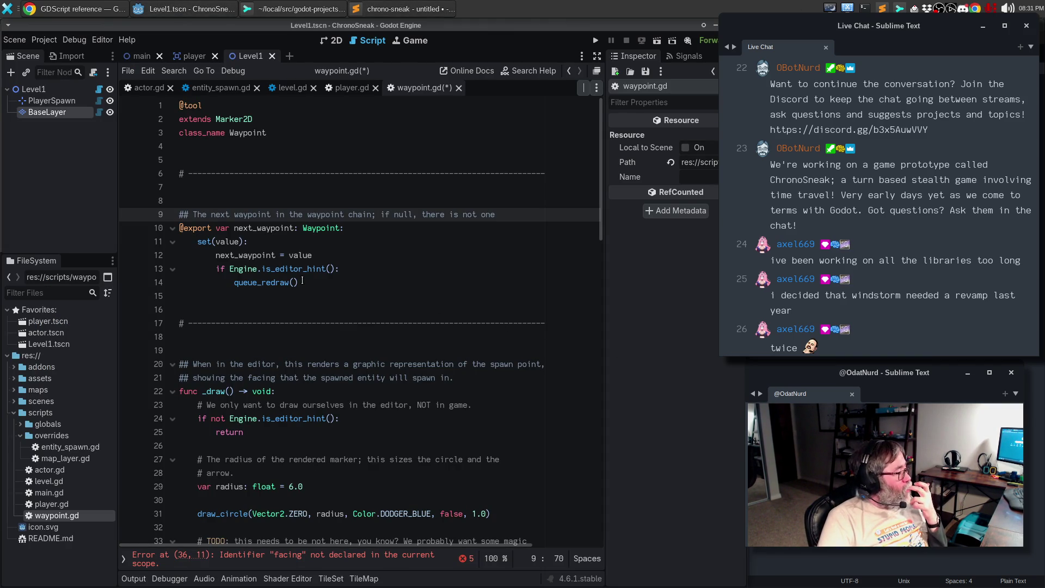
Step: Duplicate the next_waypoint property block below the original
click(310, 280)
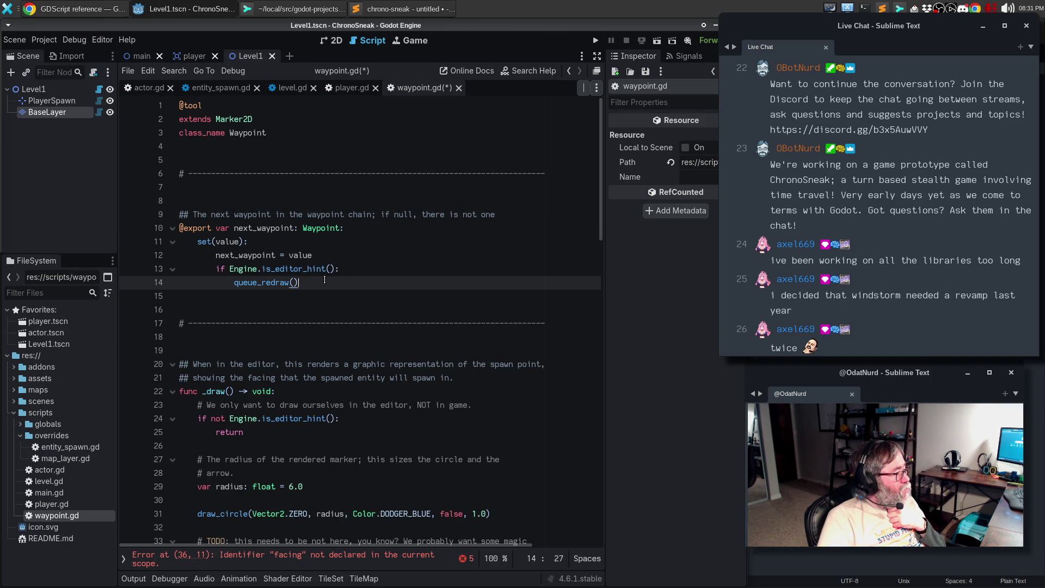
drag(325, 280, 108, 217)
key(ctrl+c)
scroll(233, 256, down, 1)
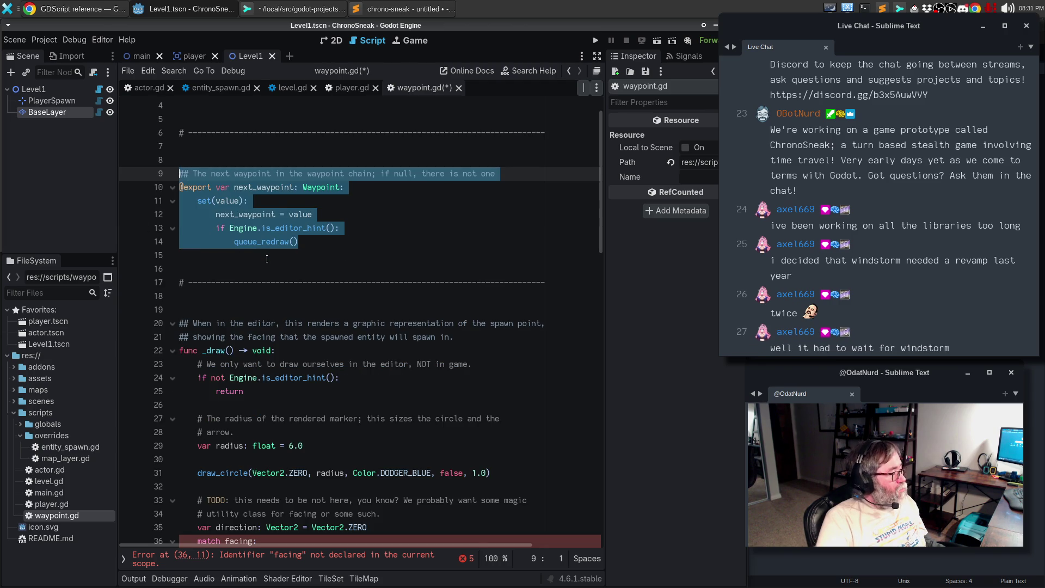
click(267, 257)
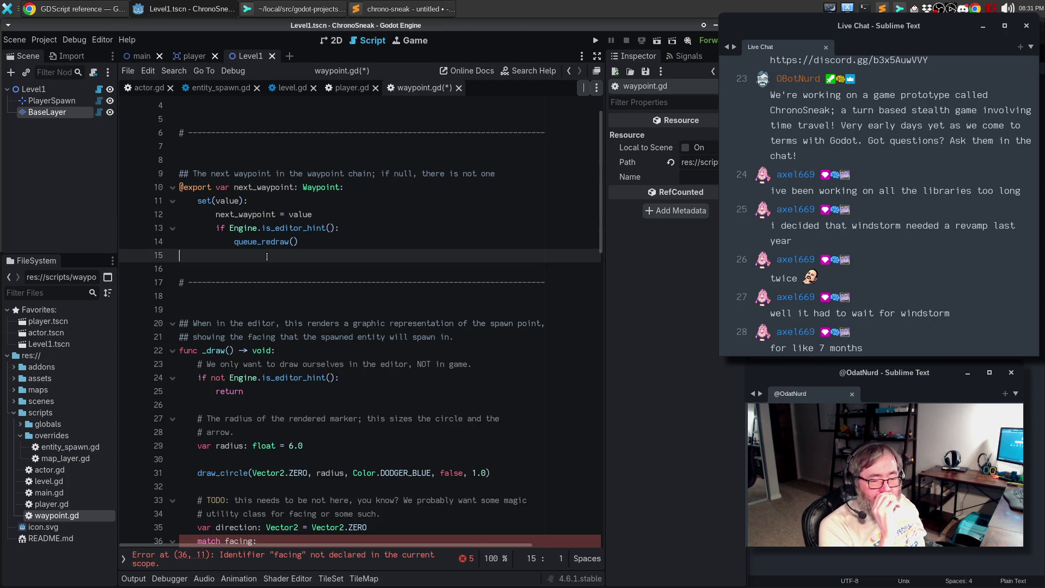
key(Return)
key(Return)
key(ctrl+v)
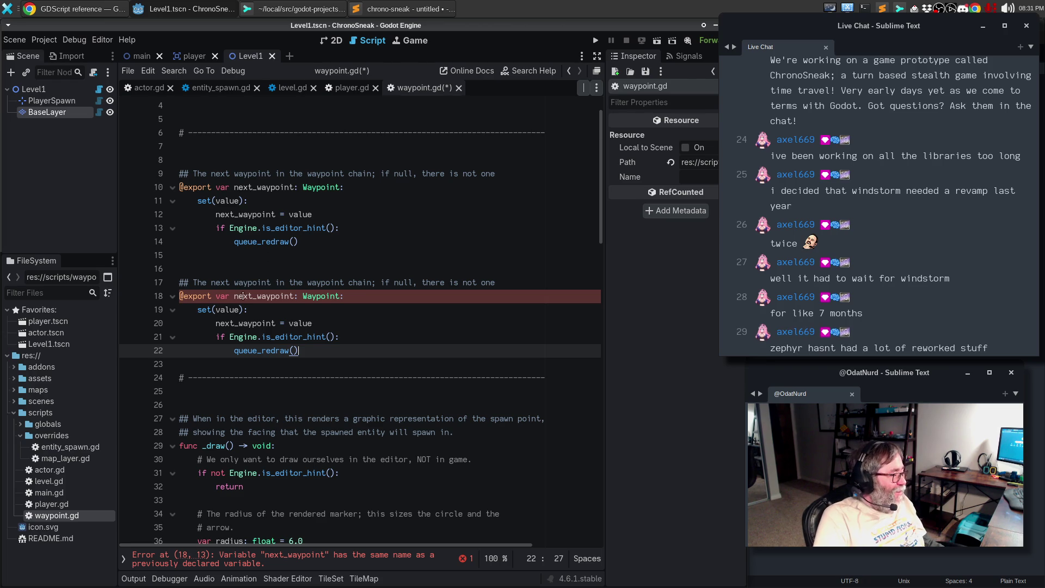
Step: Rename the copy to prev_waypoint and make its comment refer to the previous waypoint
click(243, 296)
key(ctrl+d)
key(ctrl+d)
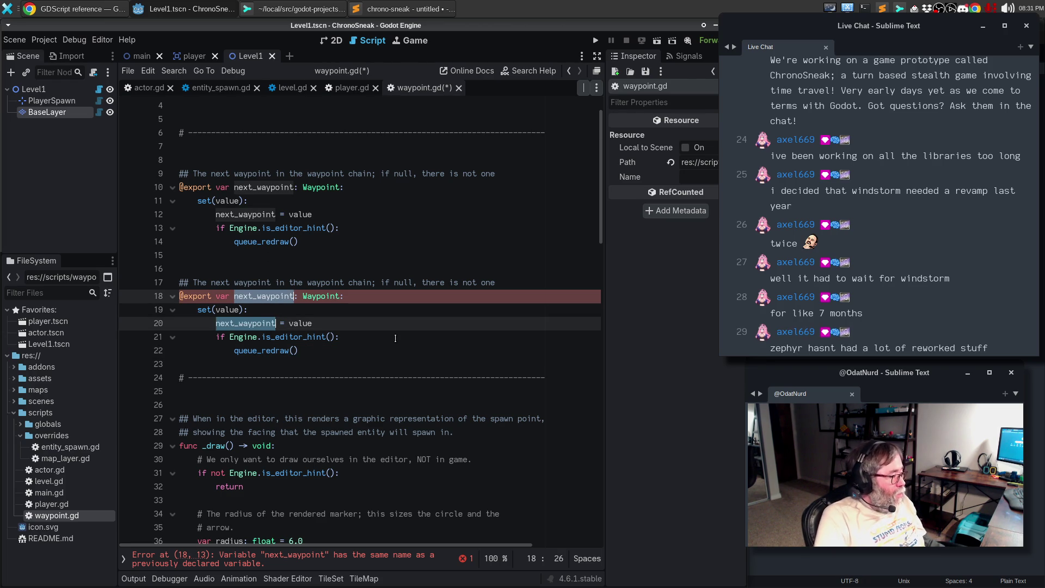
key(Left)
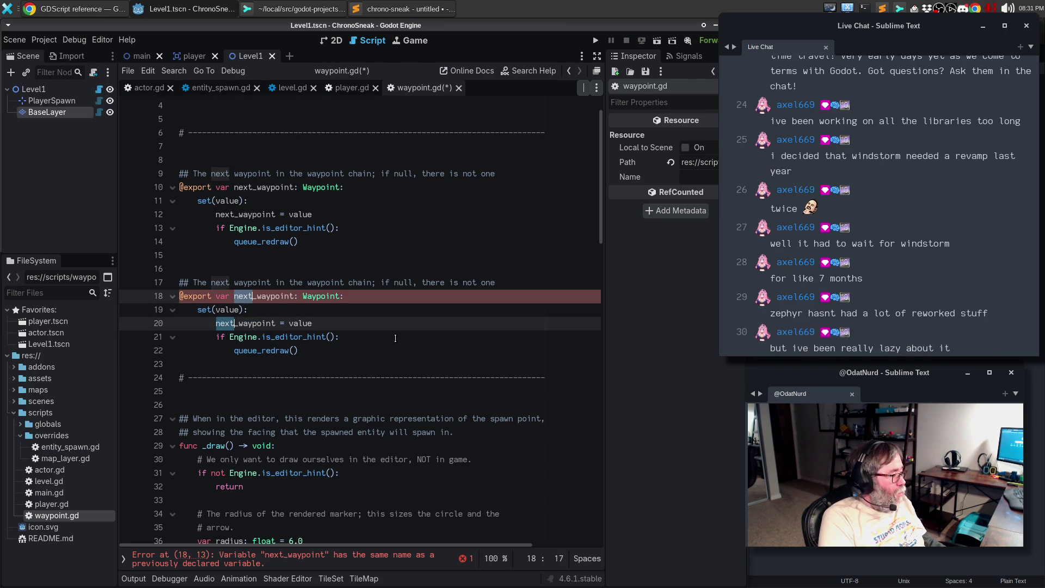
key(shift+Right)
key(shift+Right)
key(shift+Right)
text(prev)
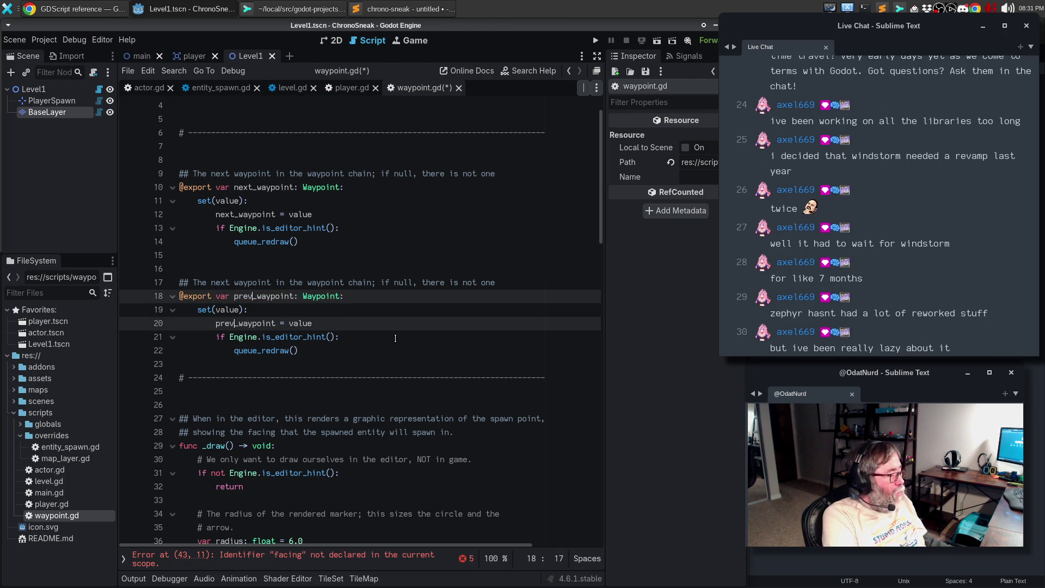
double_click(220, 283)
text(previousd)
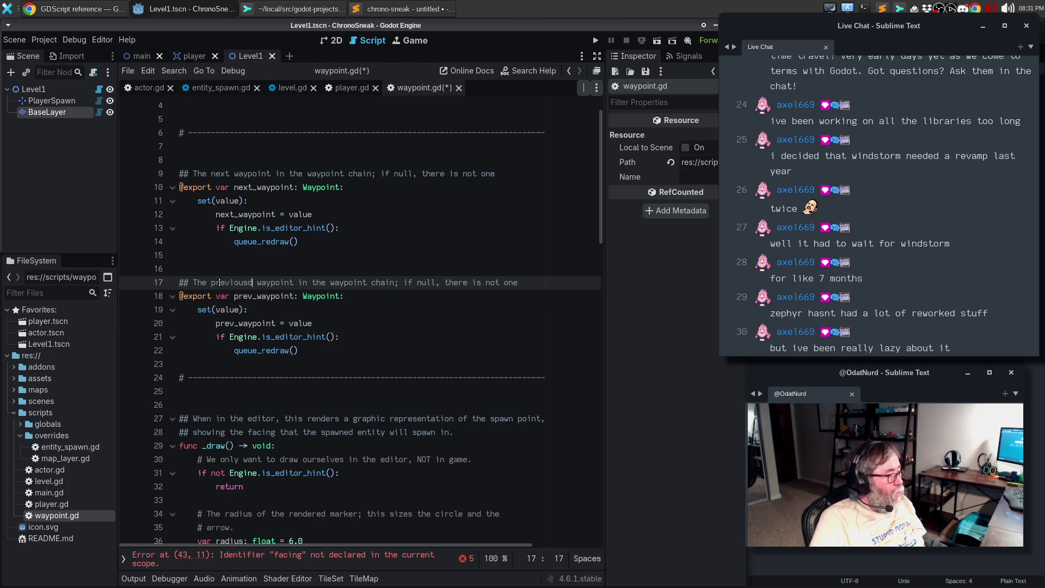
Step: End both doc comments with periods, add a blank line after the new property, and save
click(512, 174)
text(.)
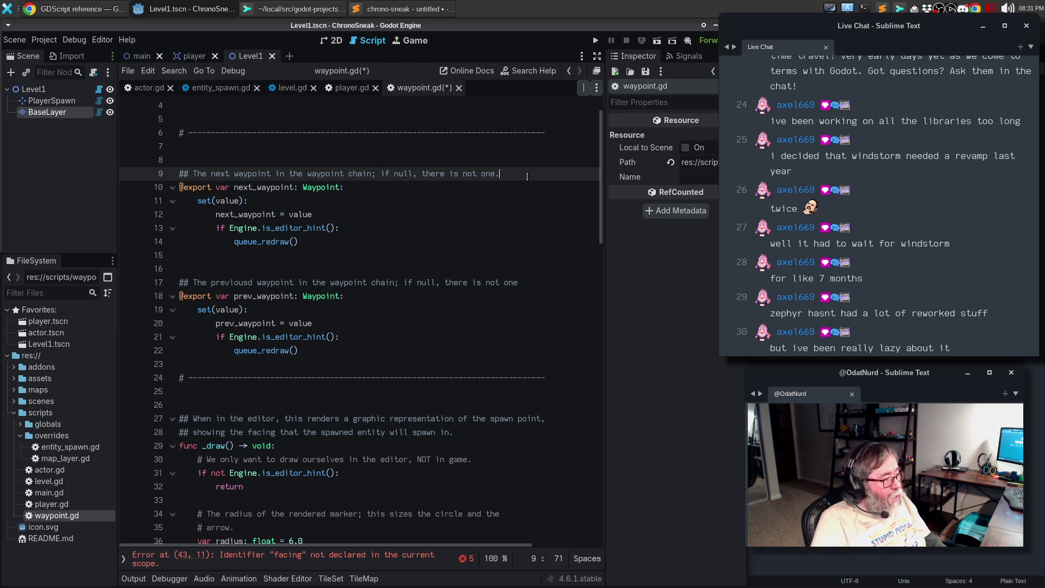
click(528, 282)
text(.)
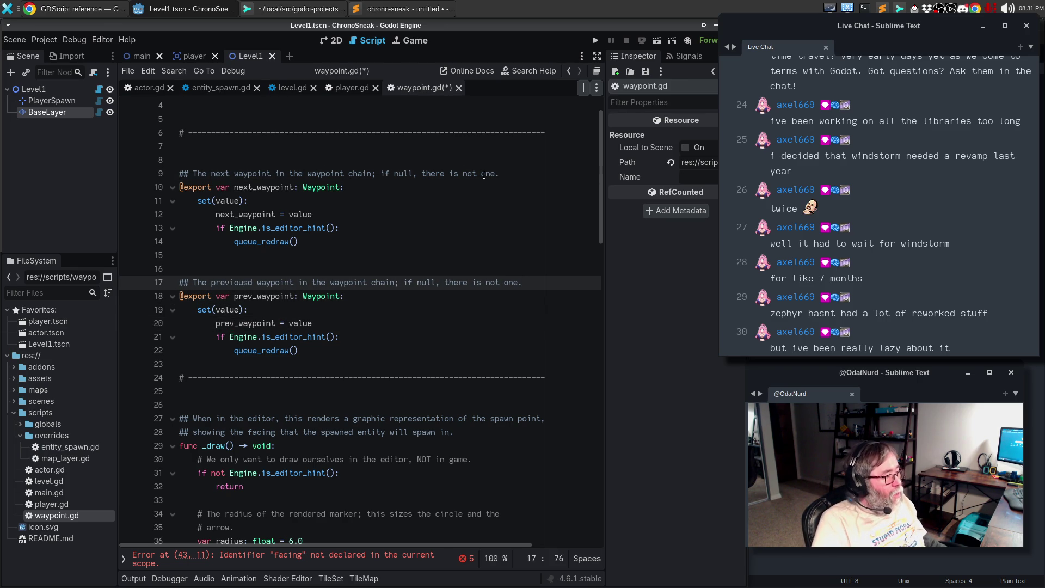
click(484, 177)
click(491, 290)
click(378, 352)
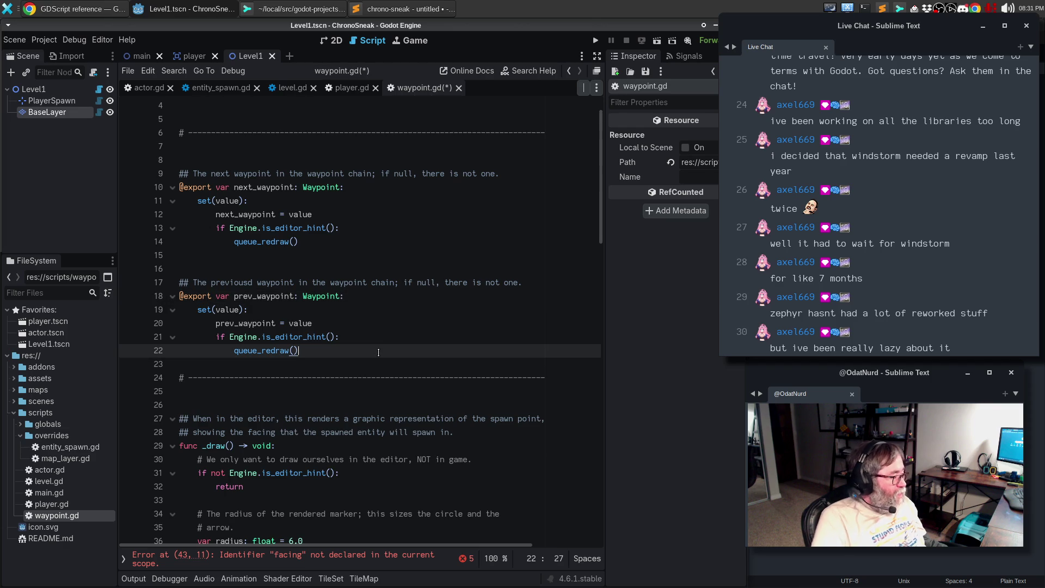
key(Return)
key(ctrl+s)
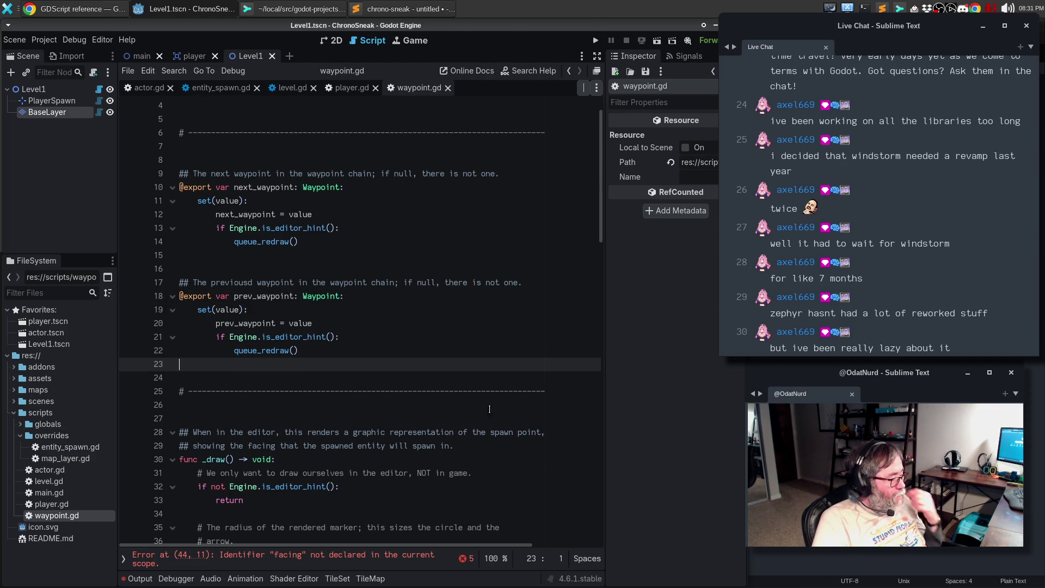
Step: Cut the facing-arrow code from _draw, remove the extra blank line, and save waypoint.gd
scroll(445, 388, down, 3)
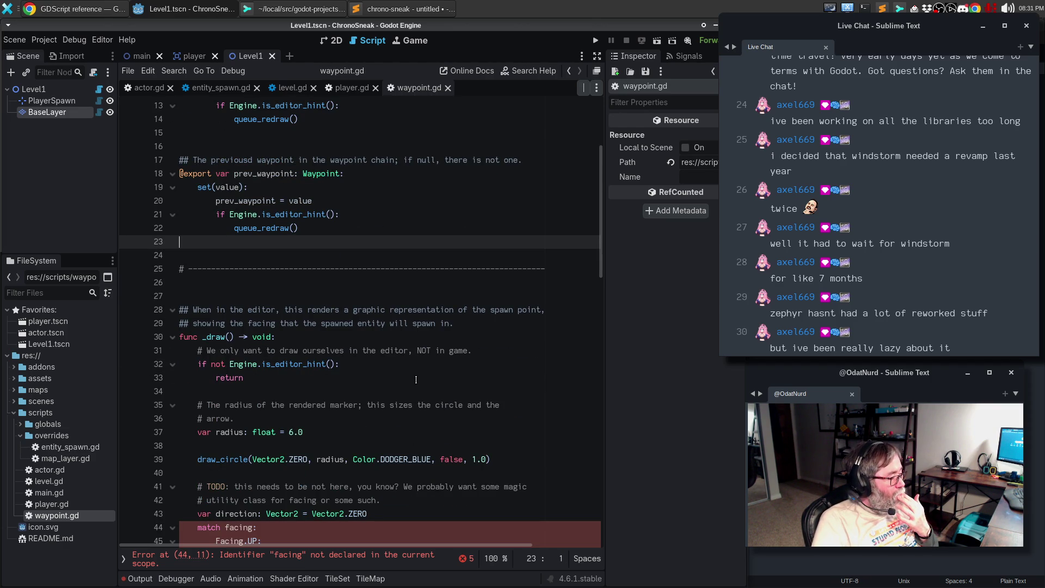
scroll(416, 379, down, 3)
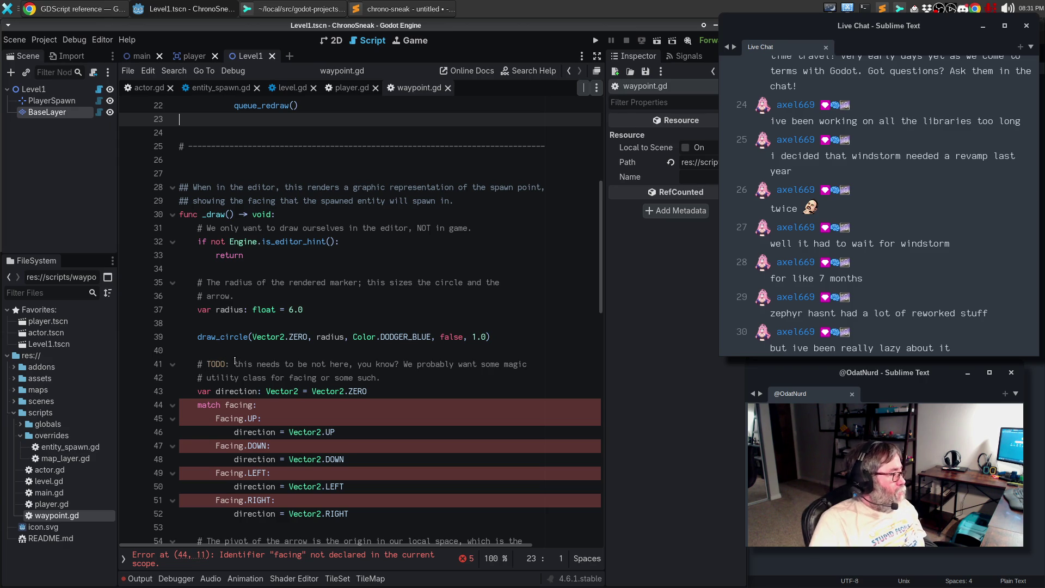
scroll(293, 305, down, 3)
mouse_move(256, 243)
mouse_down()
mouse_move(283, 405)
mouse_move(284, 397)
mouse_up()
scroll(257, 277, down, 2)
scroll(256, 285, down, 6)
key(ctrl+x)
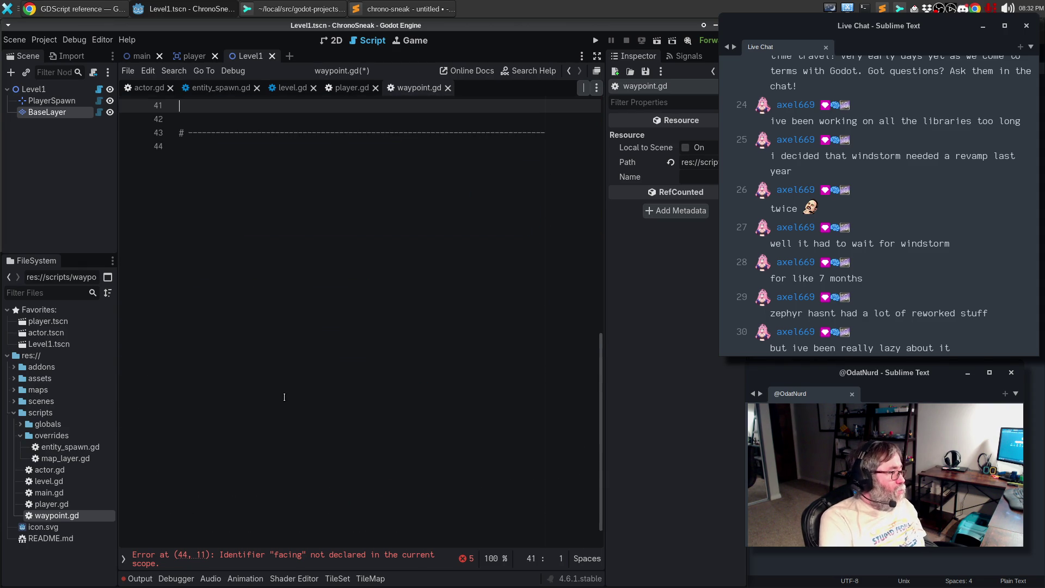
scroll(300, 391, up, 6)
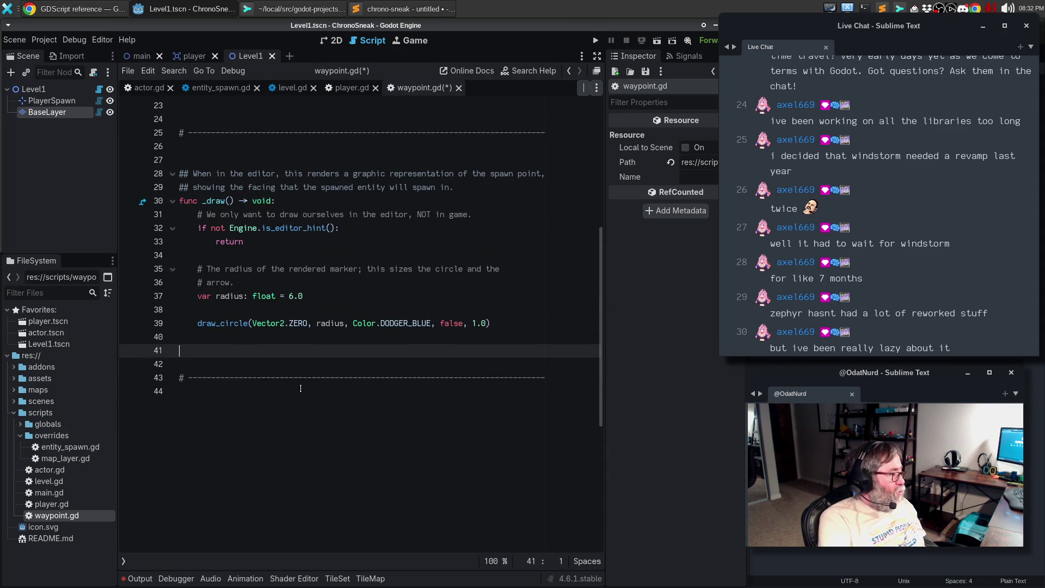
key(BackSpace)
key(ctrl+s)
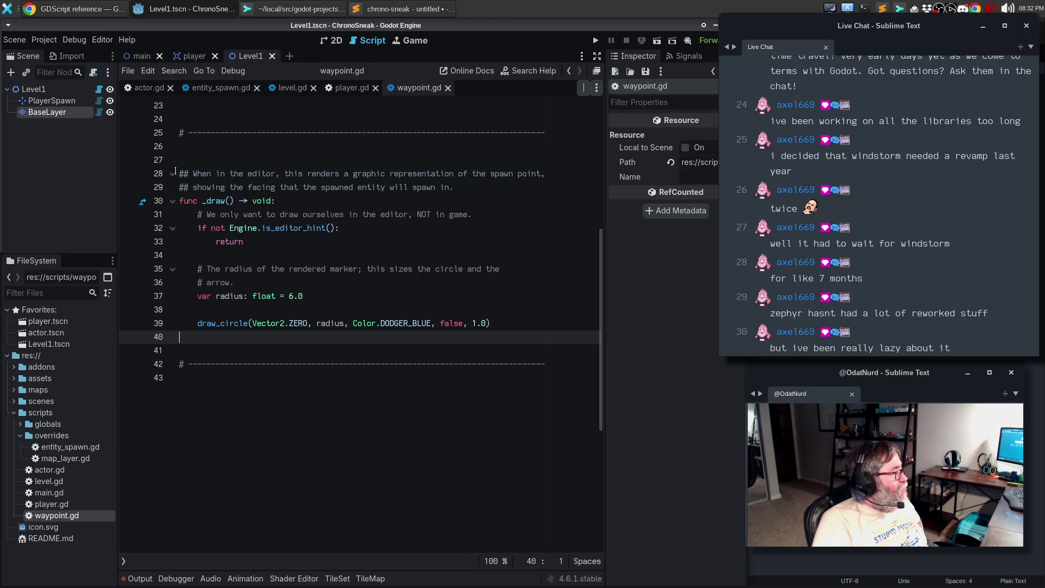
click(333, 40)
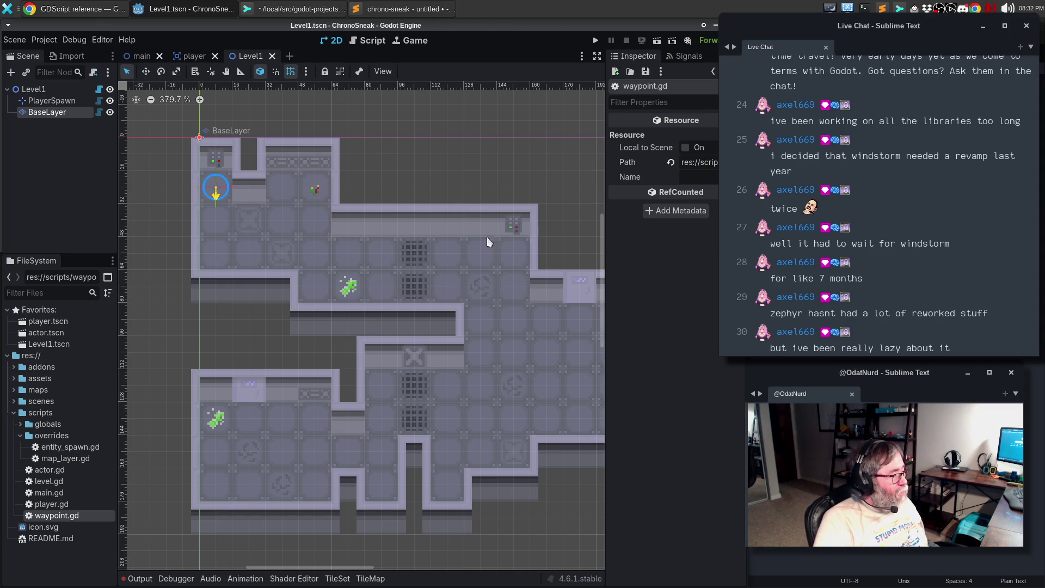
Step: Favourite Waypoint, unfavourite Marker2D and Area2D, and move MapLayer below Waypoint in Create New Node
drag(488, 236, 445, 233)
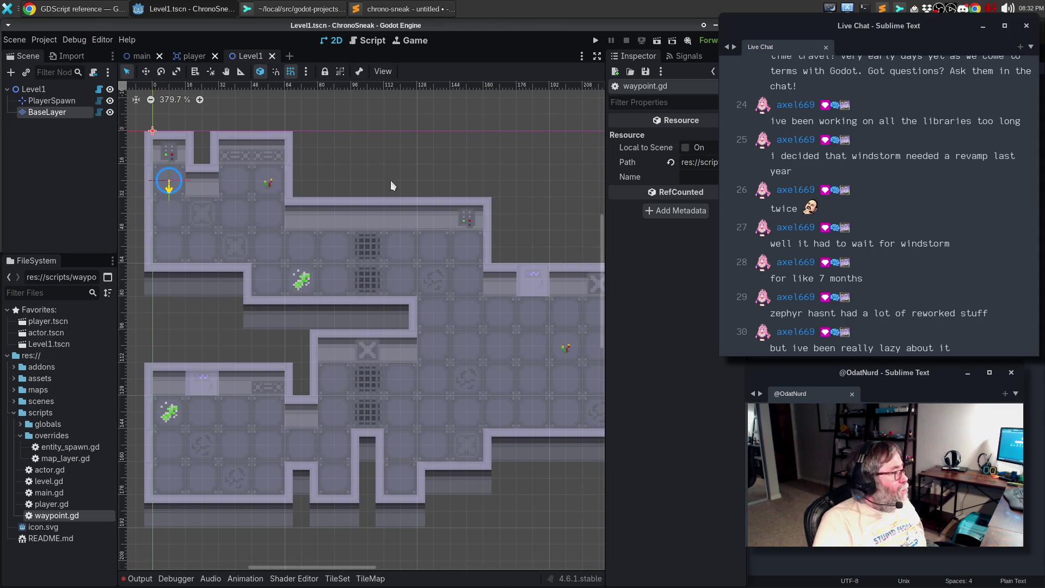
click(47, 130)
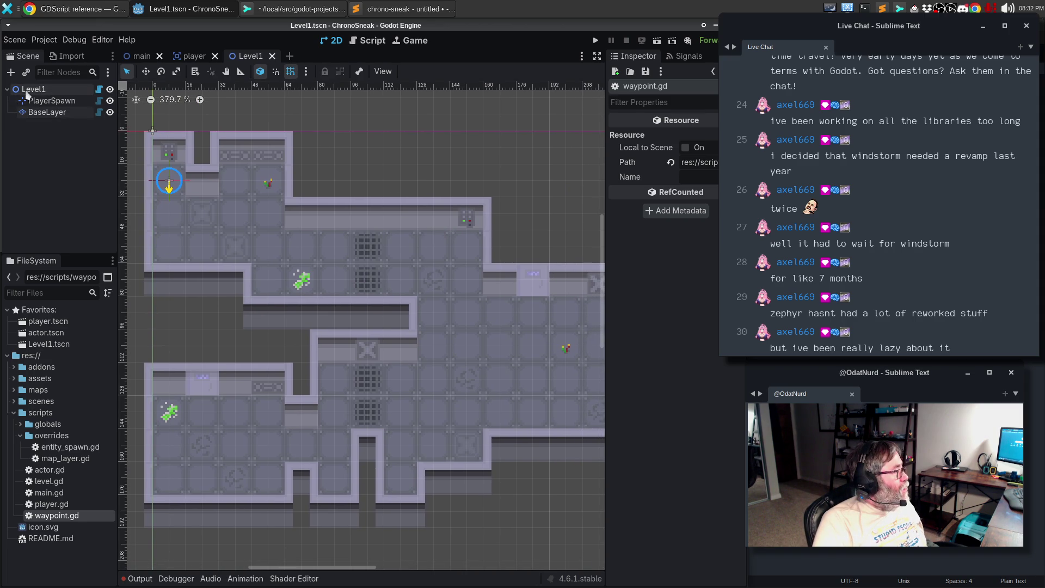
right_click(42, 130)
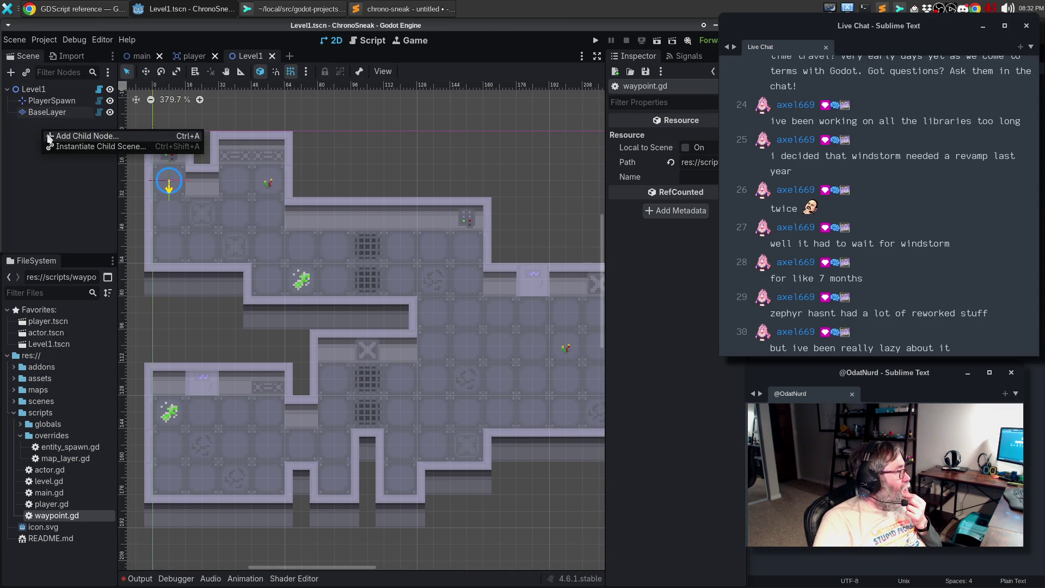
click(51, 136)
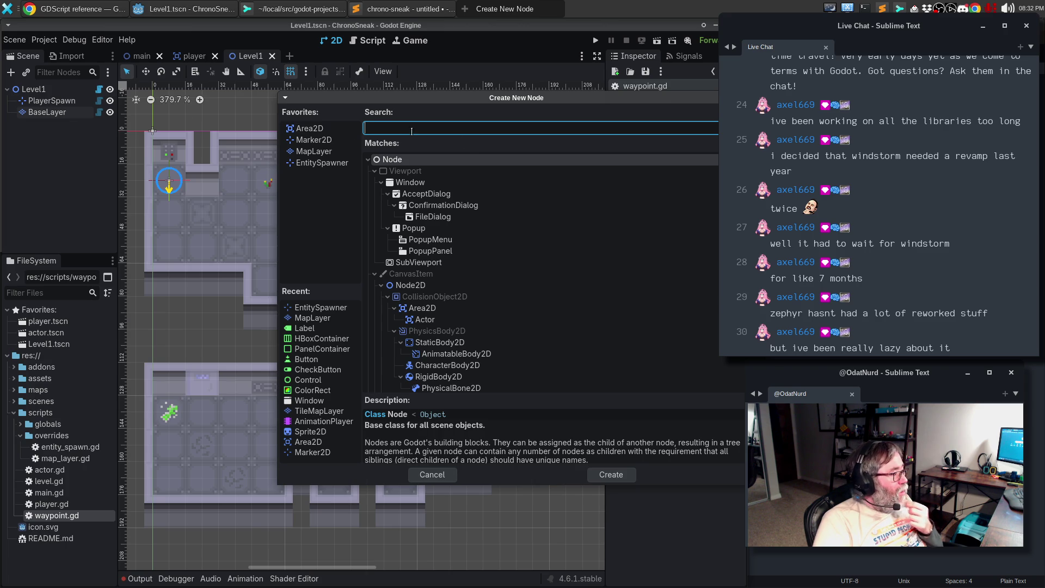
text(Way)
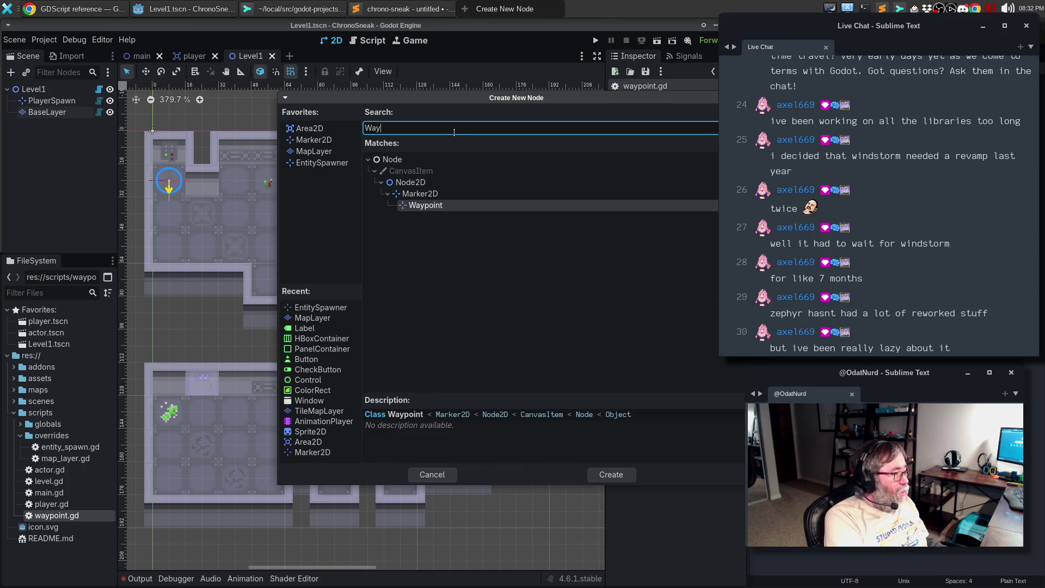
click(707, 204)
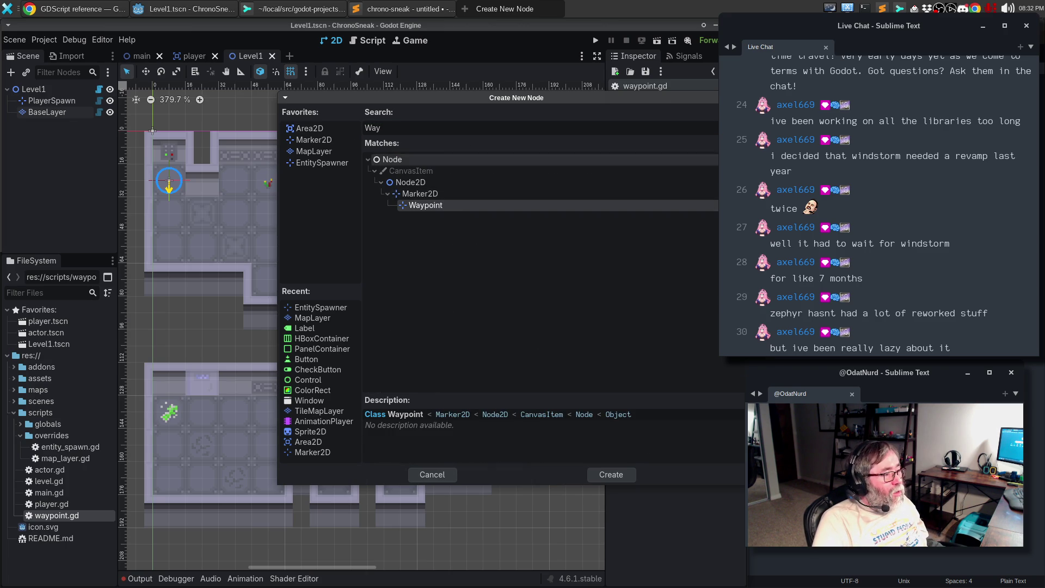
click(741, 127)
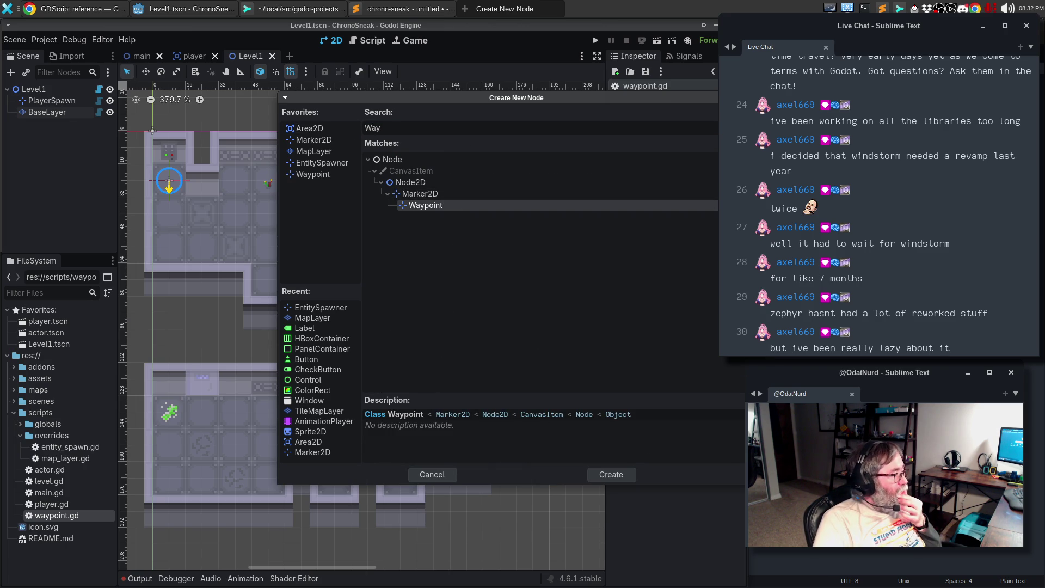
click(328, 141)
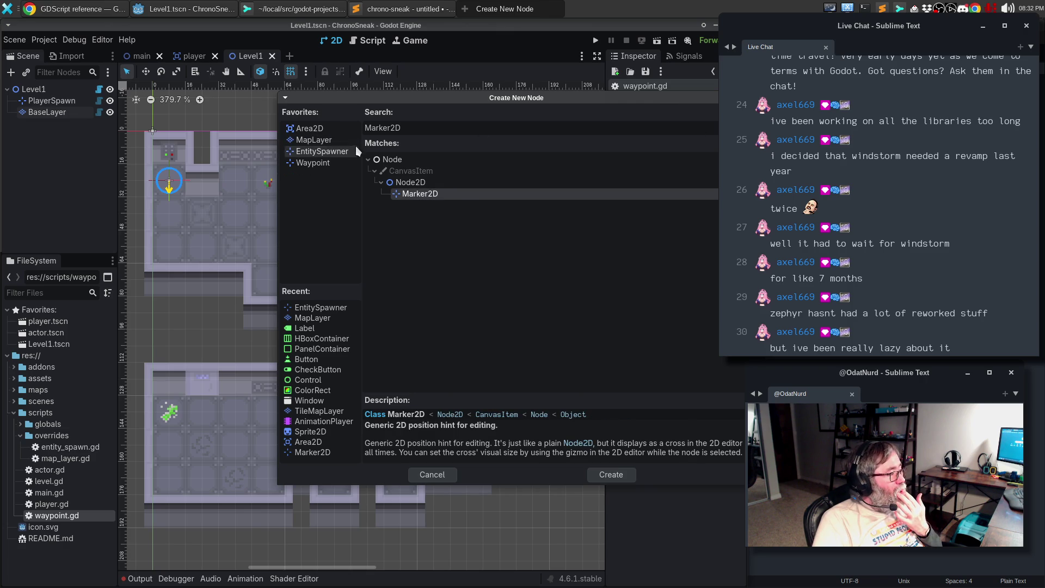
click(338, 130)
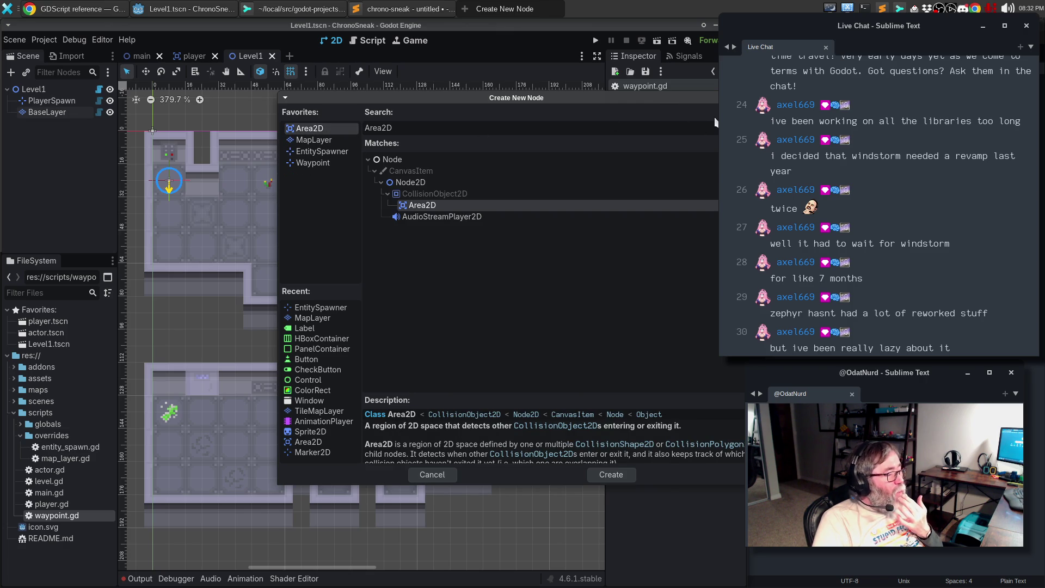
click(734, 128)
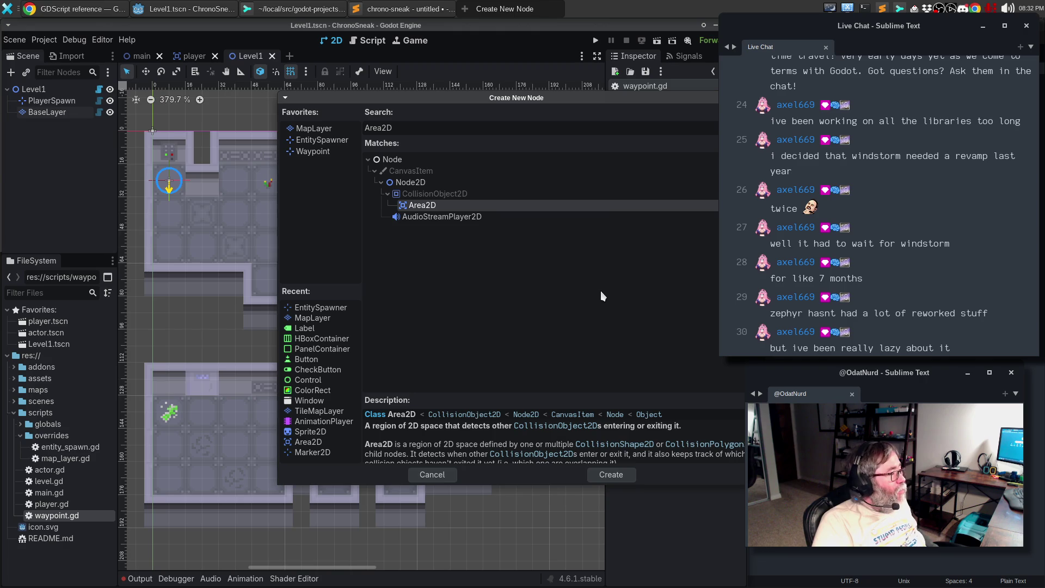
drag(313, 128, 315, 155)
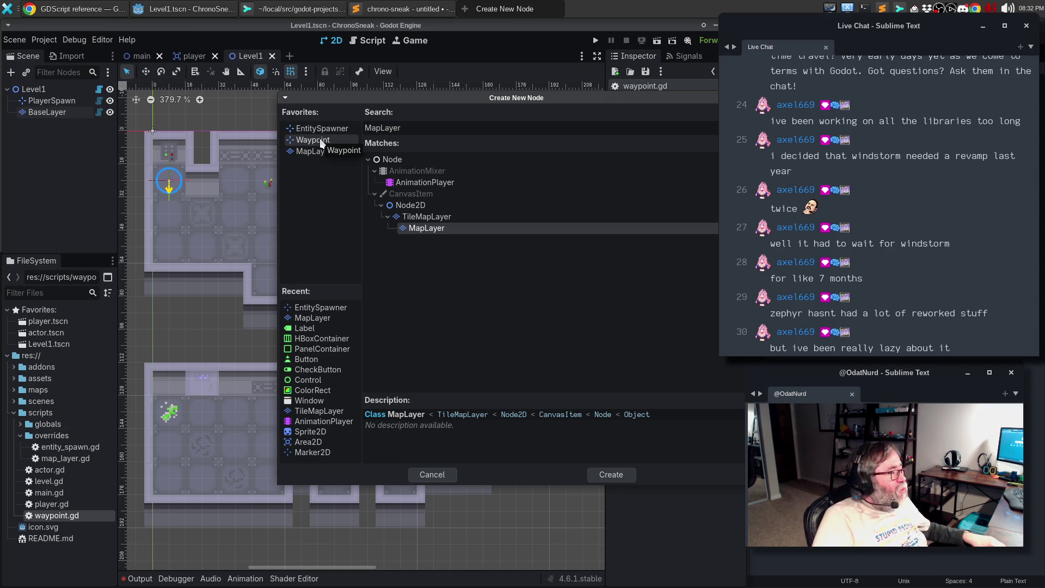
Step: Create a plain Node under Level1 and rename it Waypoints
click(453, 130)
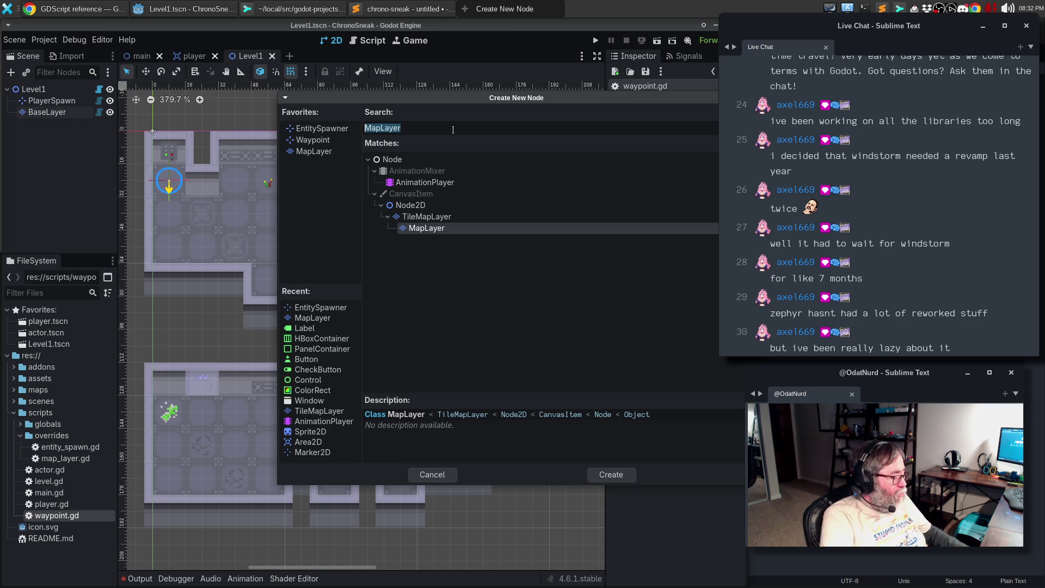
text(Fol)
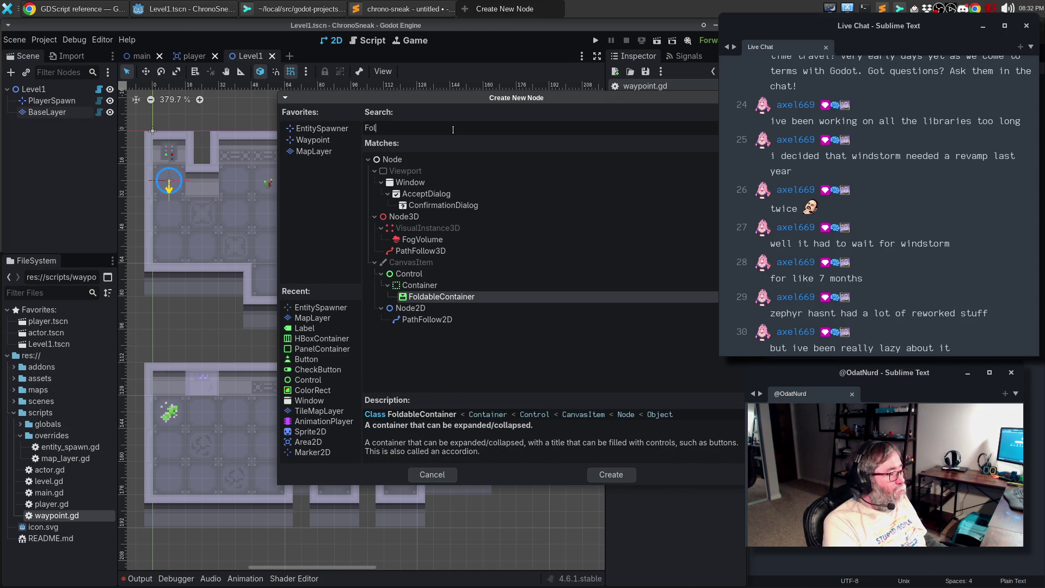
key(BackSpace)
key(BackSpace)
key(BackSpace)
text(Node)
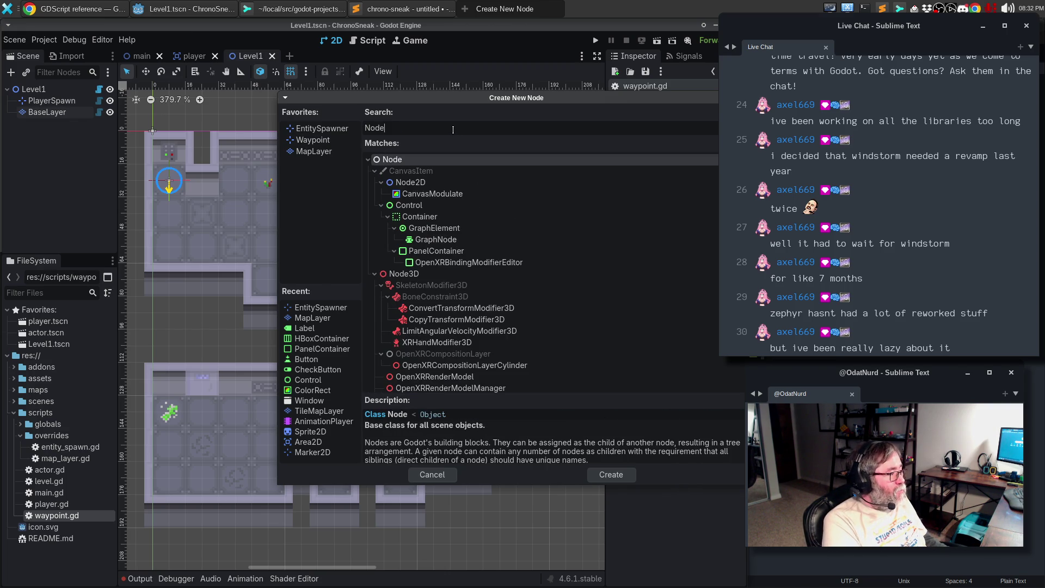
double_click(406, 161)
double_click(49, 123)
text(Waypoints)
key(Return)
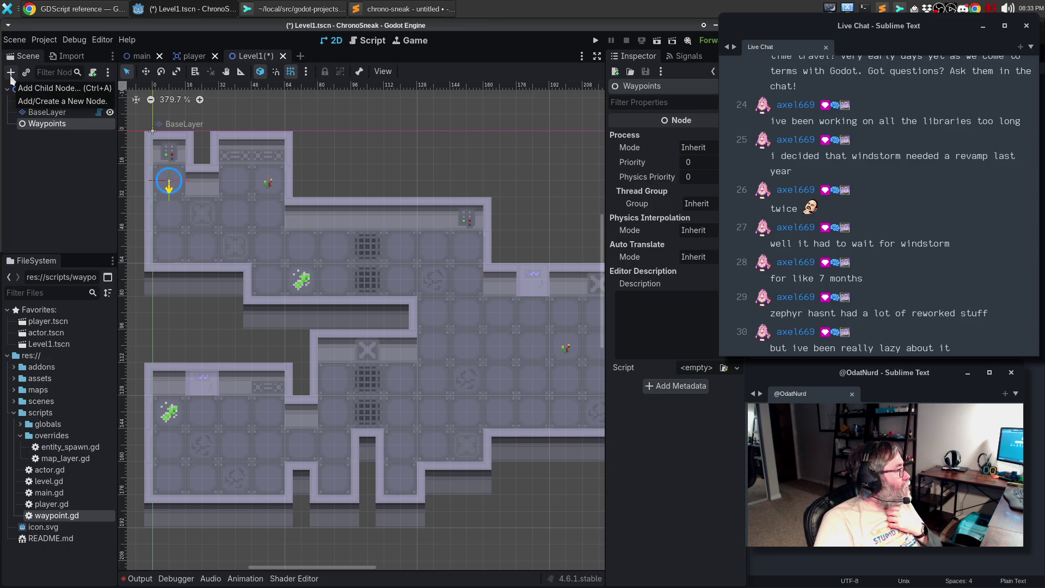
Step: Add Waypoint nodes under Waypoints and un-nest Waypoint2 beside the first Waypoint
key(ctrl+v)
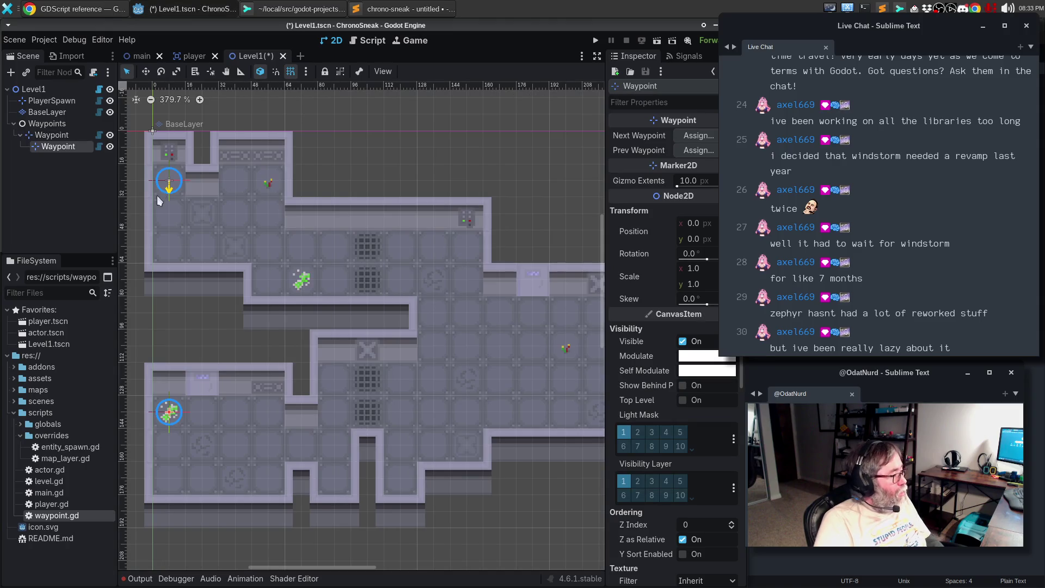
click(212, 346)
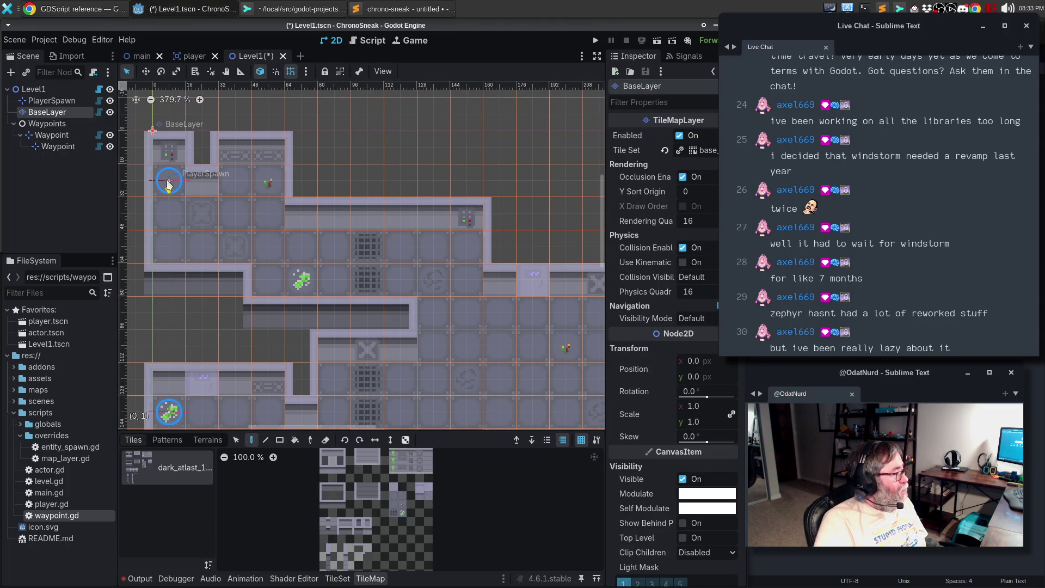
mouse_move(54, 143)
mouse_down()
mouse_move(46, 131)
mouse_move(43, 152)
mouse_up()
click(43, 147)
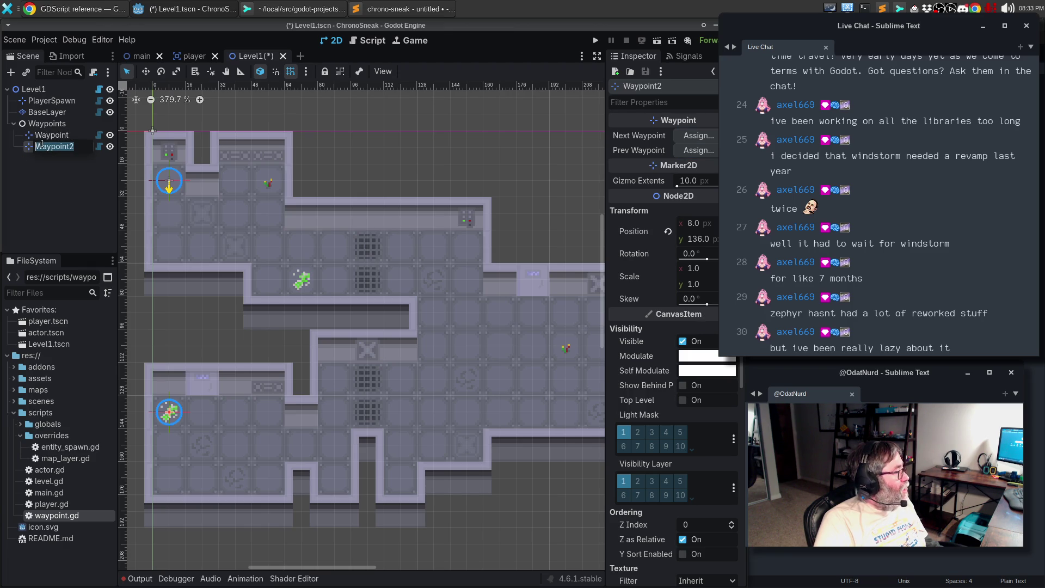
click(198, 410)
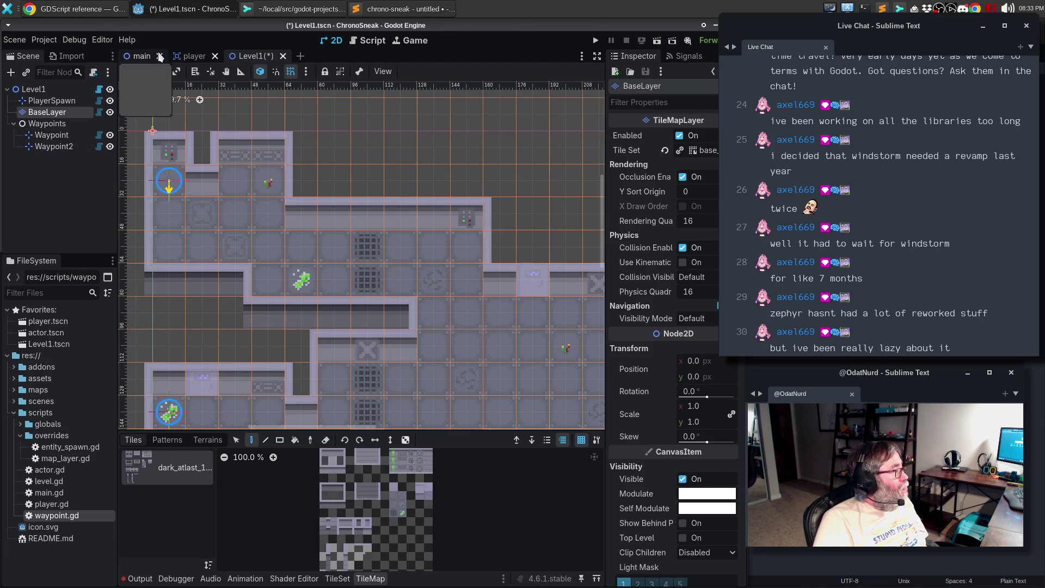
Step: Move Waypoint2 to the right within the lower room
click(60, 161)
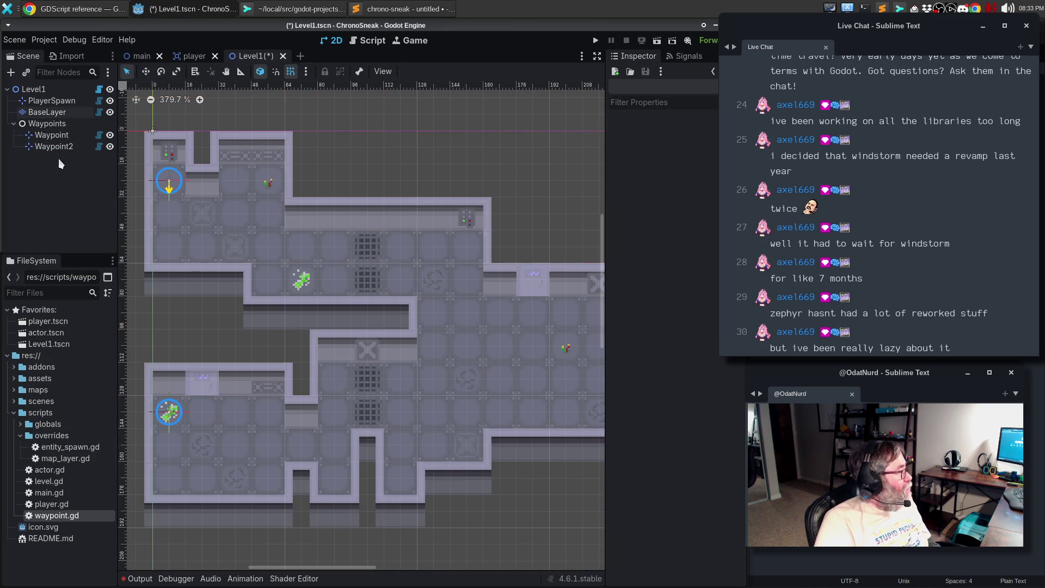
click(50, 134)
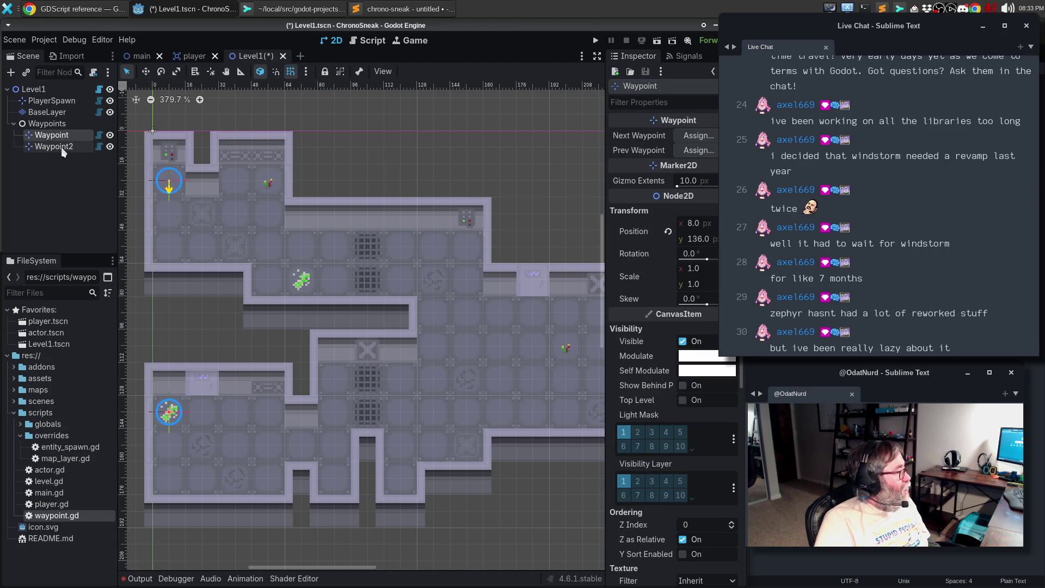
click(146, 72)
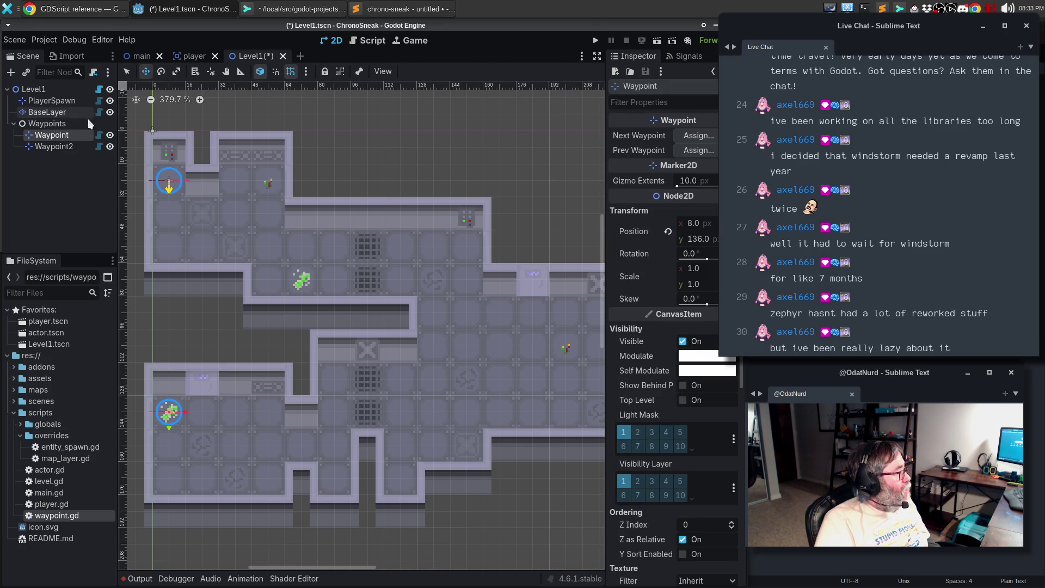
click(58, 145)
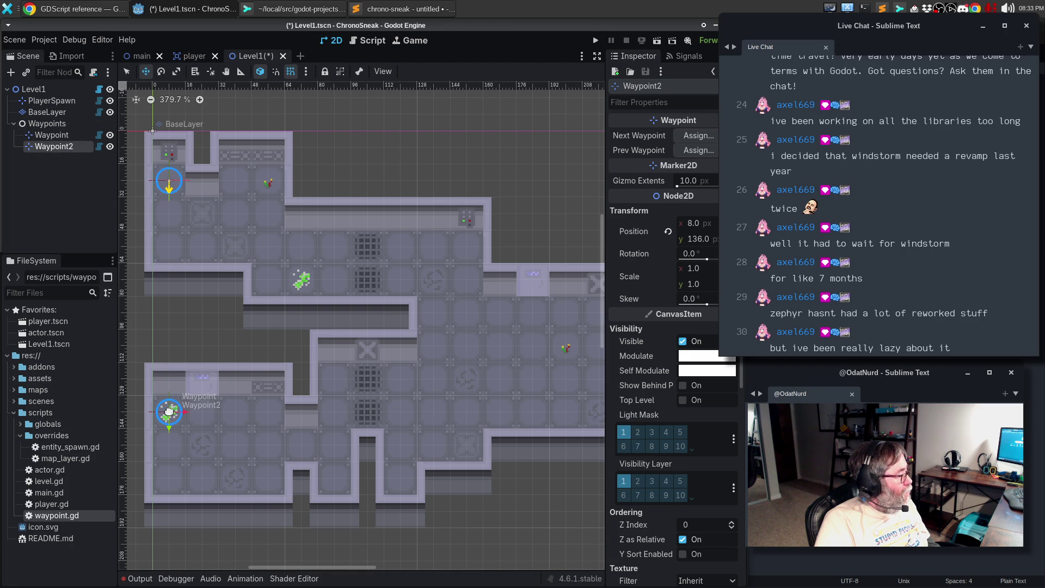
click(127, 72)
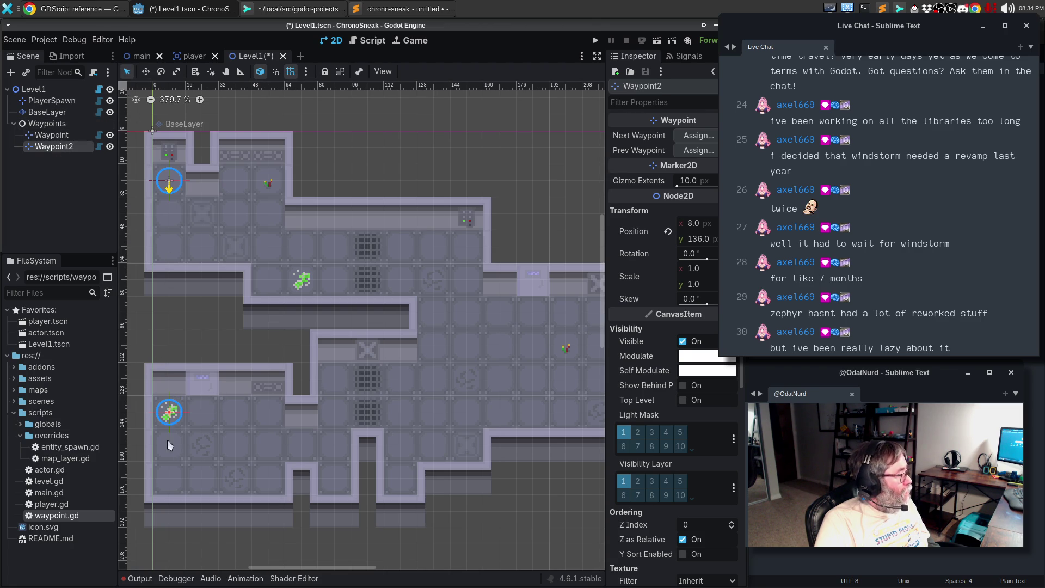
drag(170, 411, 267, 415)
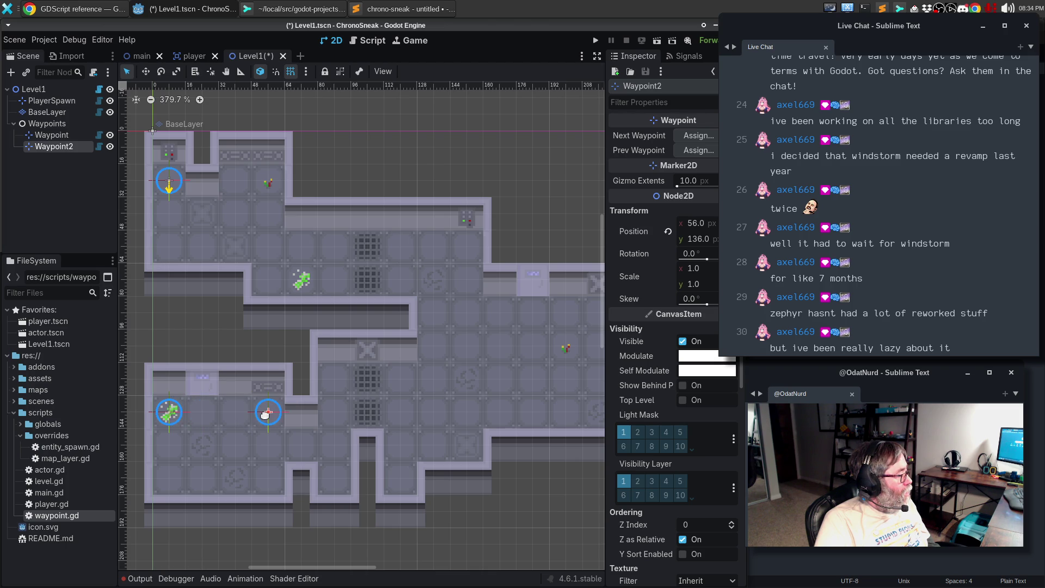
Step: Add Waypoint3 under Waypoints and place it lower in the bottom-left room
click(47, 123)
key(ctrl+a)
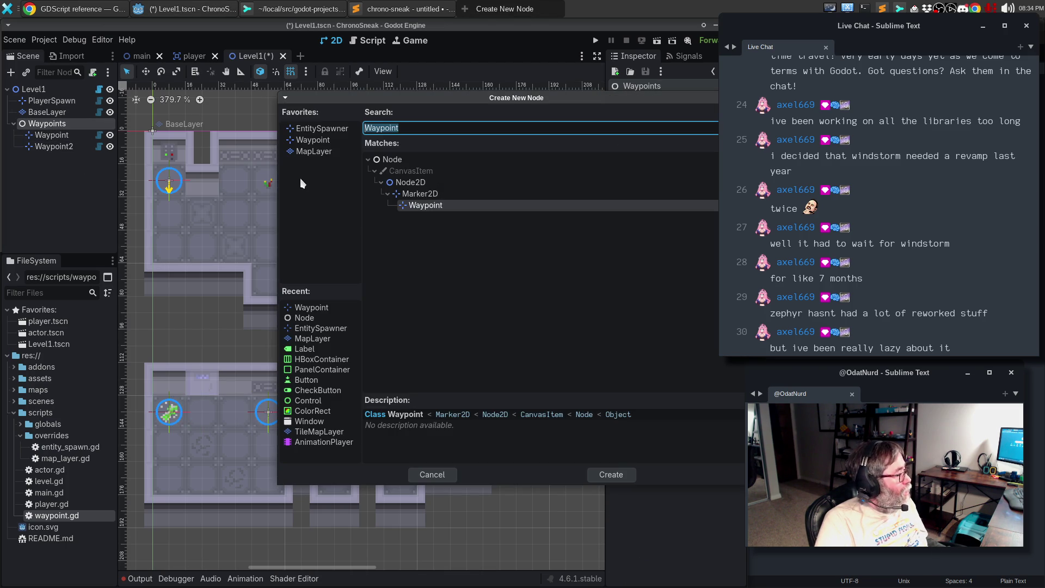
key(Return)
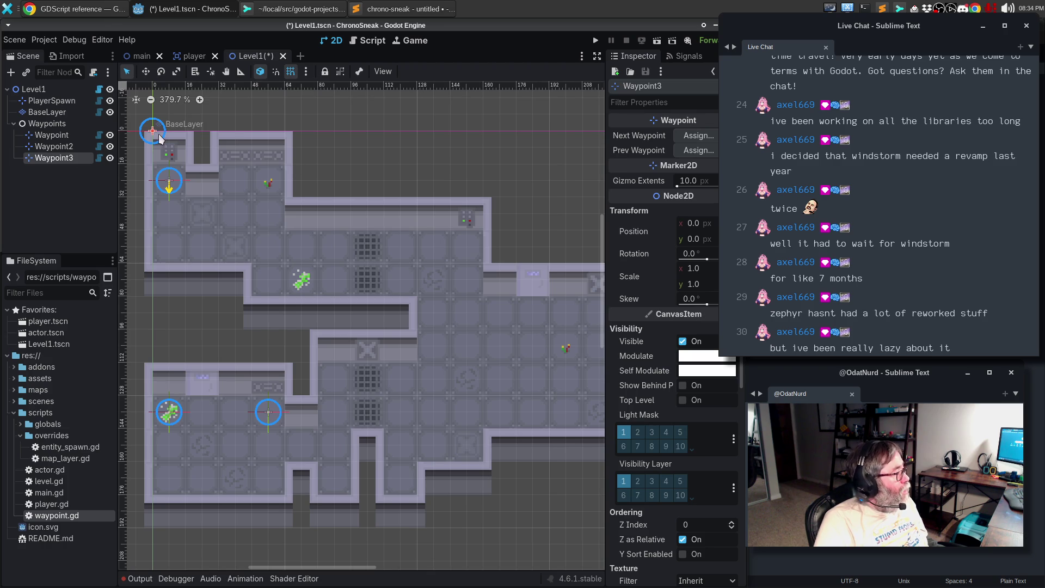
drag(154, 132, 271, 479)
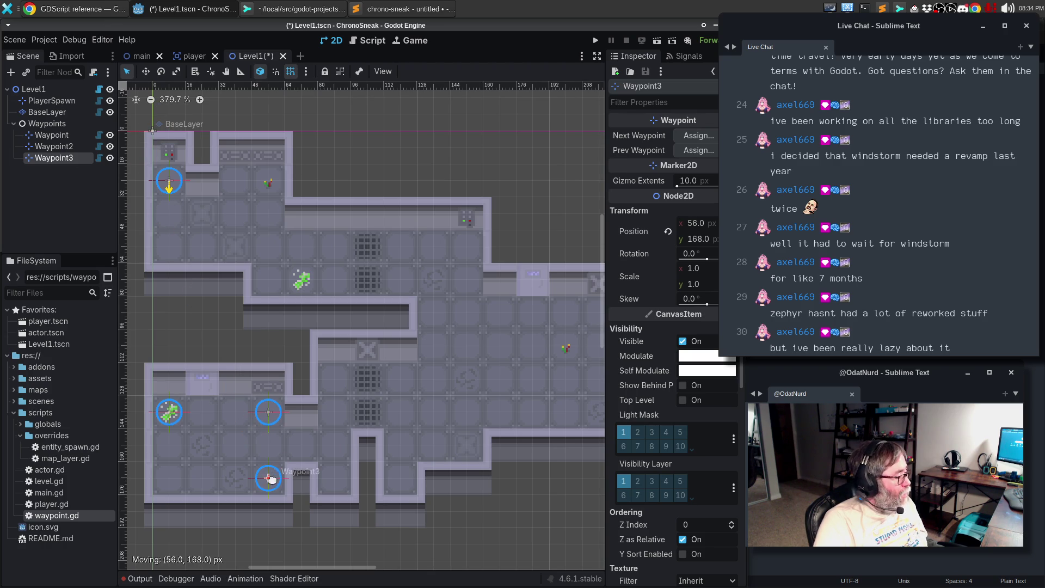
Step: Add another Waypoint directly under Level1 at the lower room's left edge, (8, 168)
click(65, 91)
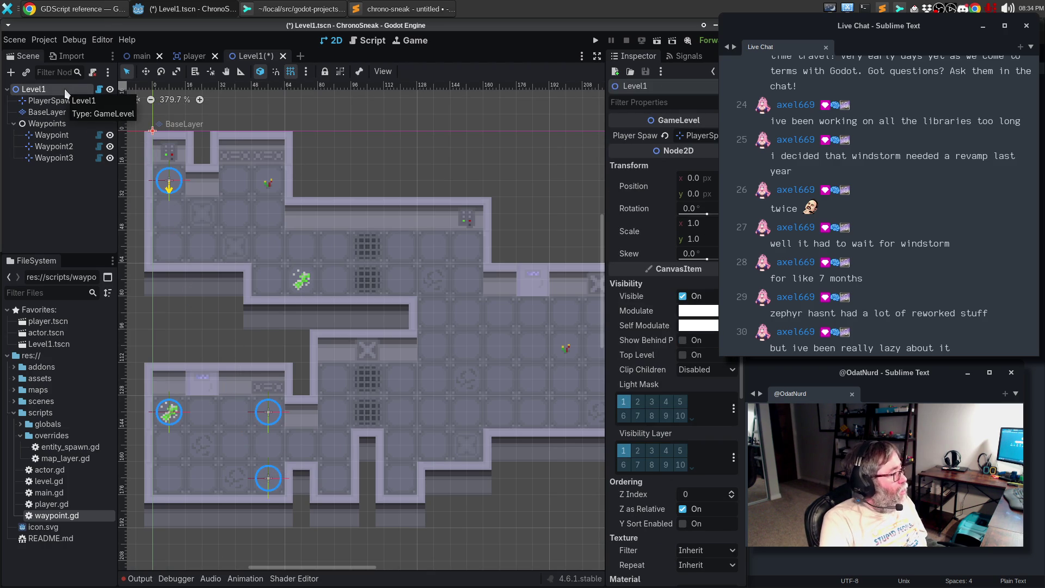
key(ctrl+a)
key(Return)
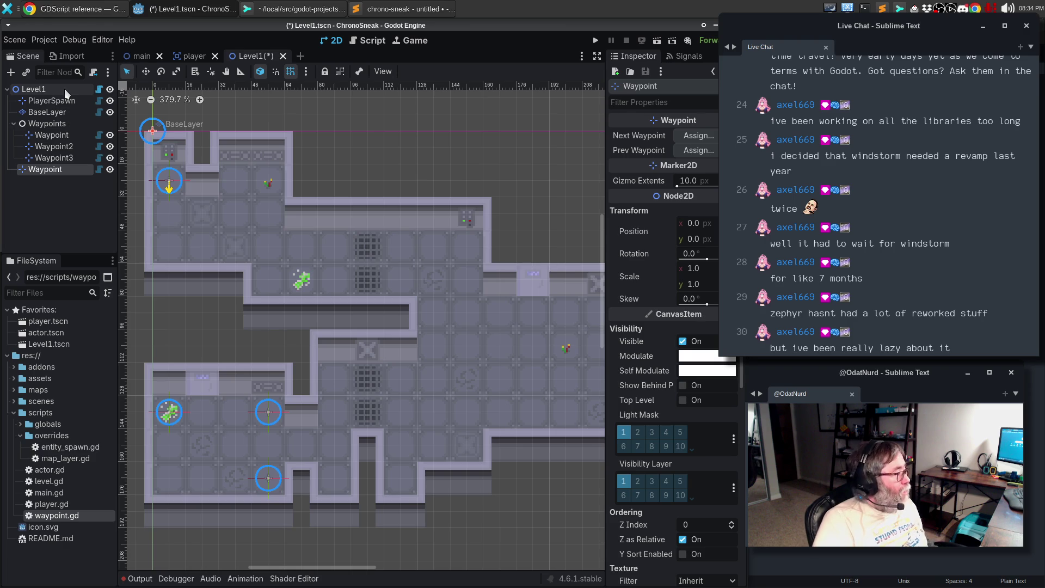
drag(155, 133, 169, 477)
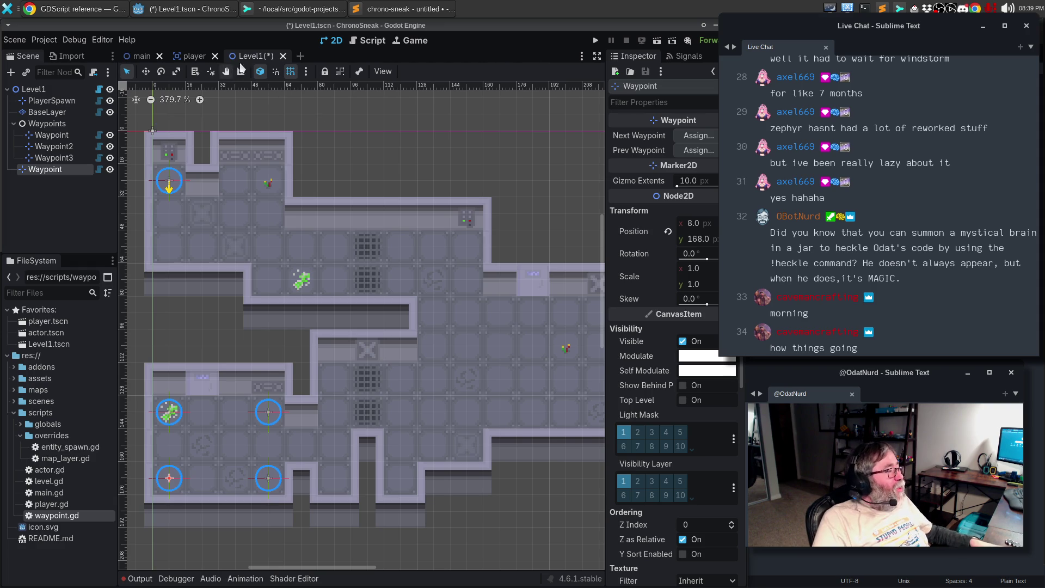
Step: Replace DODGER_BLUE with Color.OLIVE_DRAB in the draw_circle call and save waypoint.gd
click(366, 42)
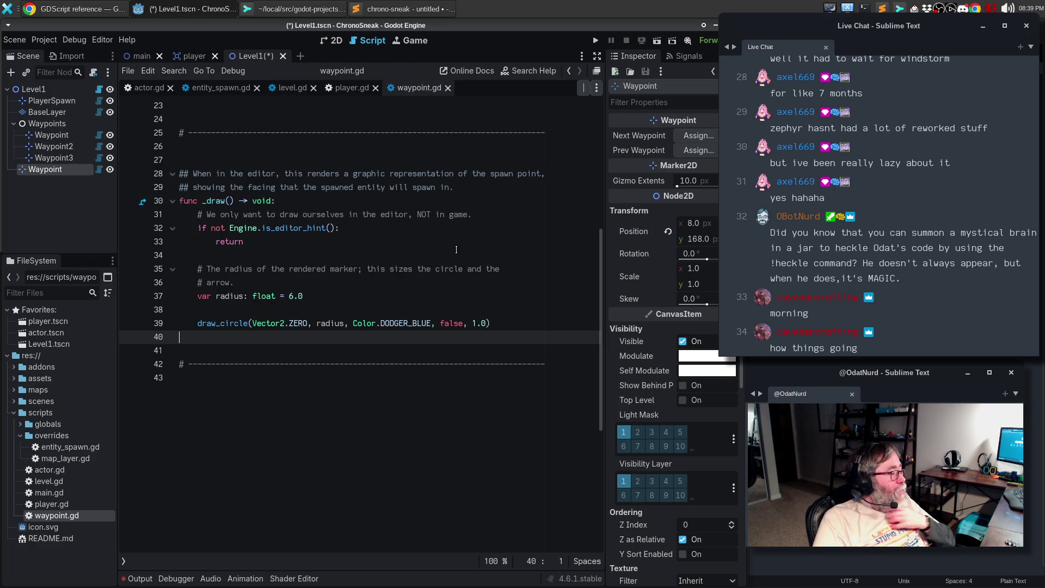
double_click(415, 324)
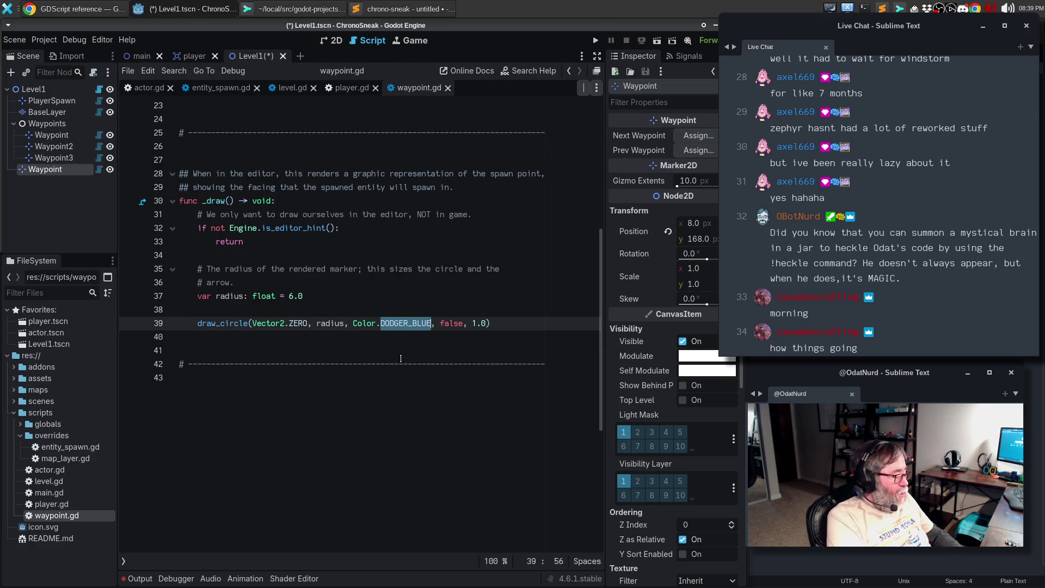
text(OLIVE)
key(ctrl+s)
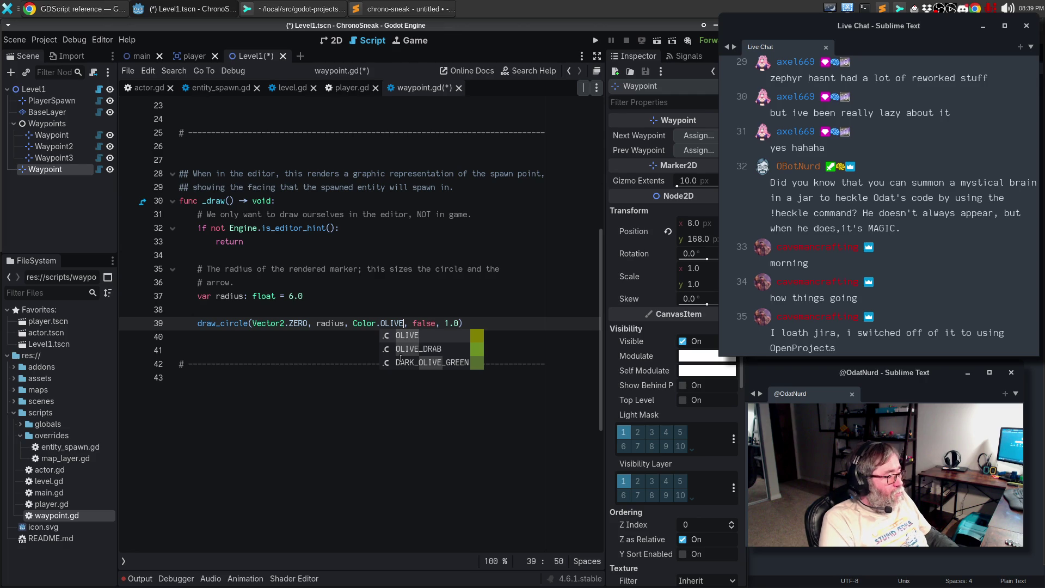
key(Down)
key(Return)
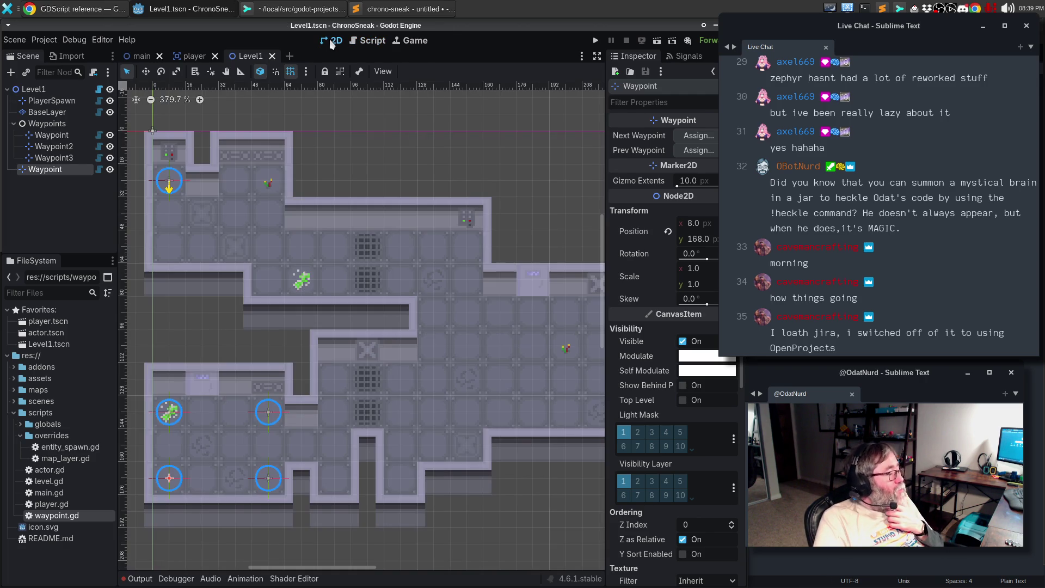
click(332, 41)
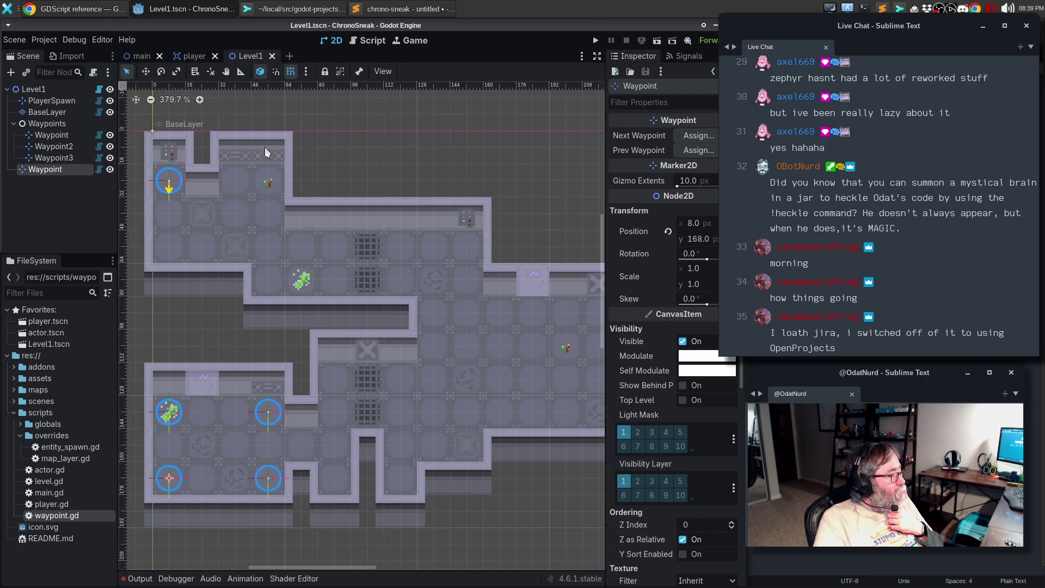
Step: Reload the saved Level1 scene from the Scene menu so the waypoint circles redraw in olive drab
click(16, 42)
click(16, 44)
click(38, 41)
mouse_move(18, 46)
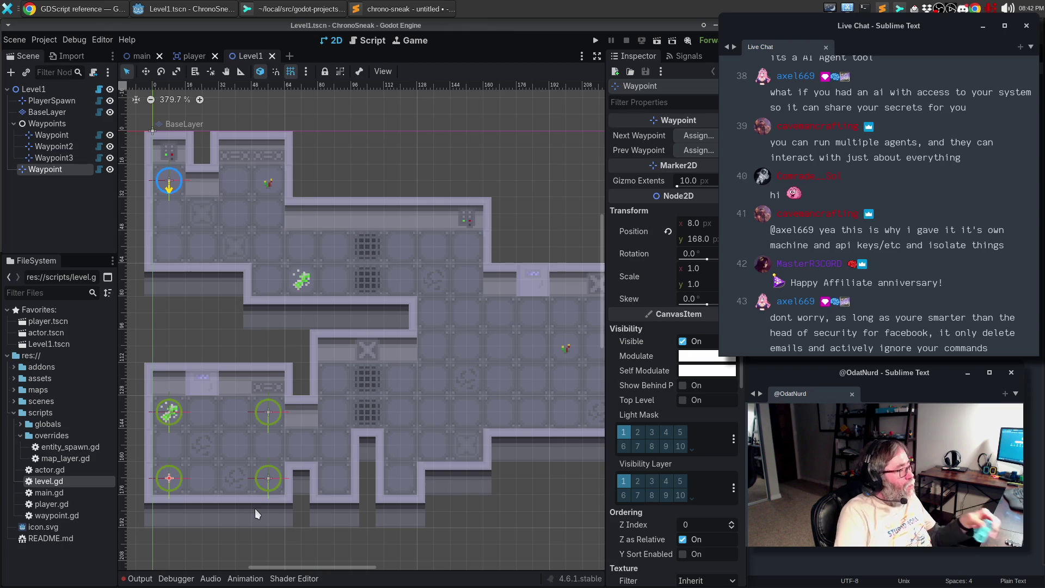
mouse_move(36, 169)
mouse_down()
mouse_move(47, 162)
mouse_move(37, 174)
mouse_up()
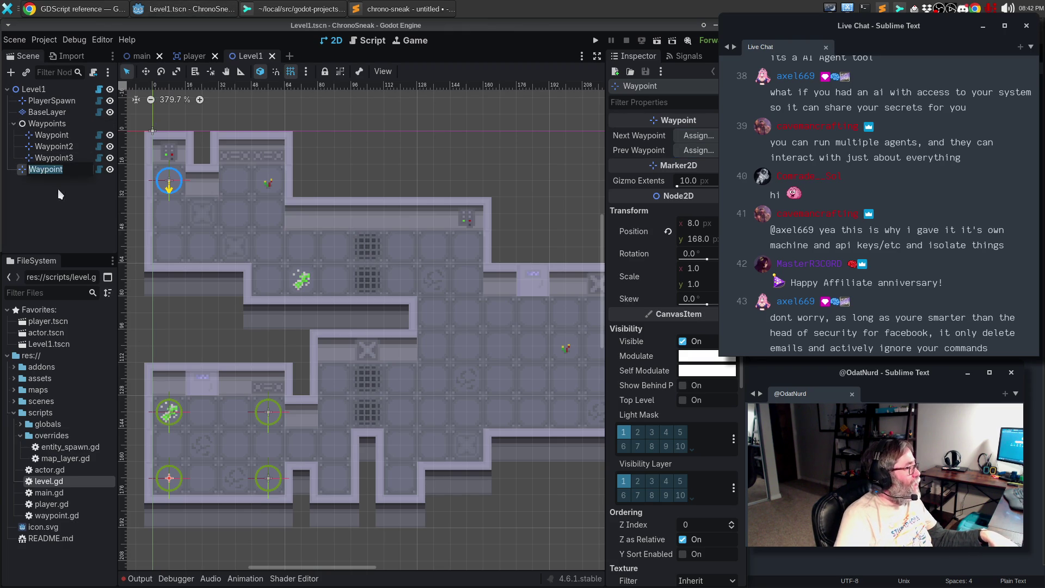
Step: Rename the last node under Waypoints to Waypoint4
click(46, 185)
click(41, 171)
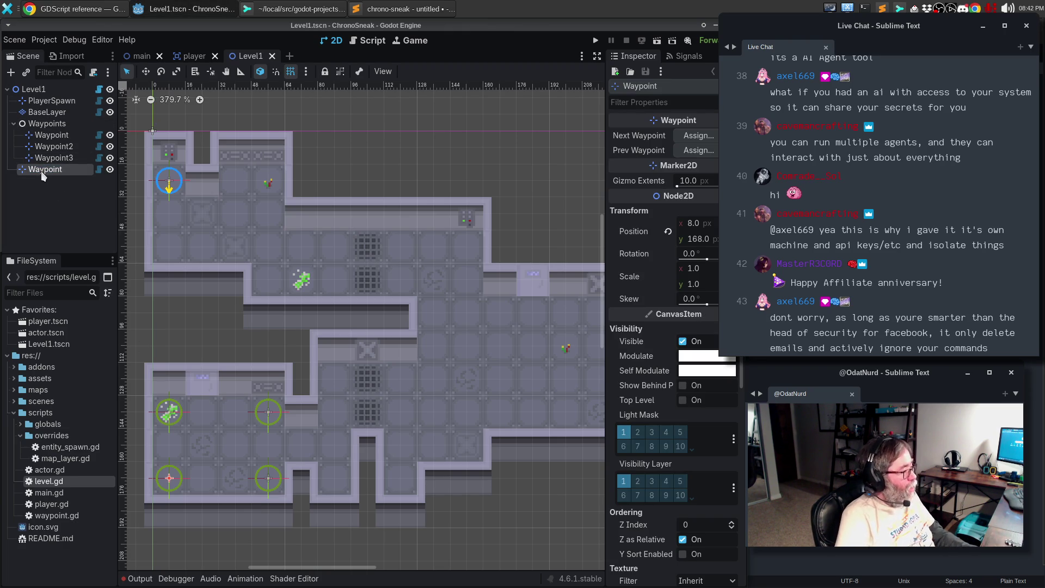
double_click(41, 171)
text(4)
key(Return)
mouse_move(42, 174)
mouse_down()
mouse_move(59, 163)
mouse_move(60, 180)
mouse_move(57, 130)
mouse_move(61, 163)
mouse_up()
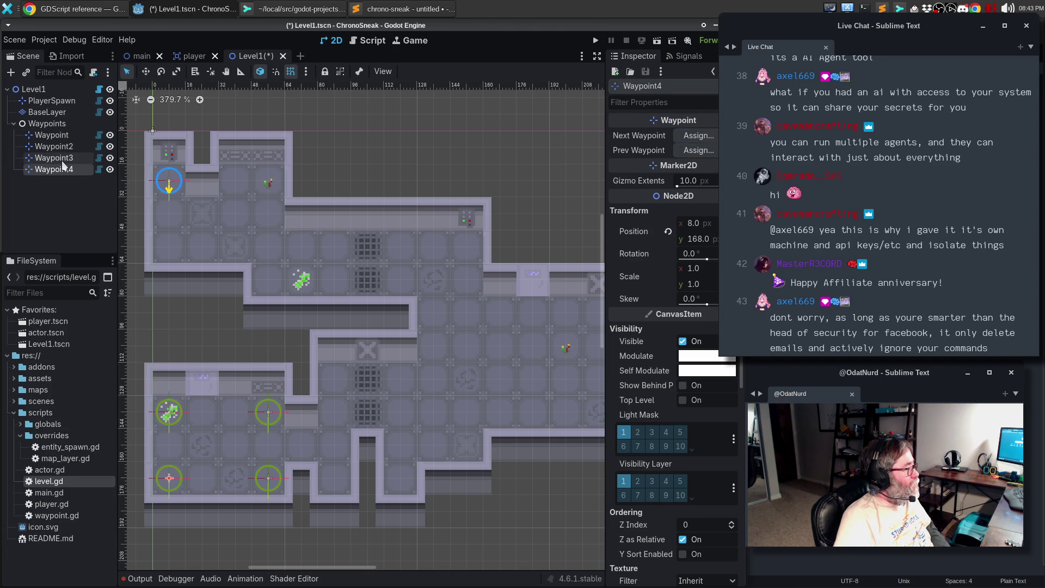
Step: Rename the first waypoint node to Waypoint1 and select it to show its properties
click(13, 124)
click(13, 124)
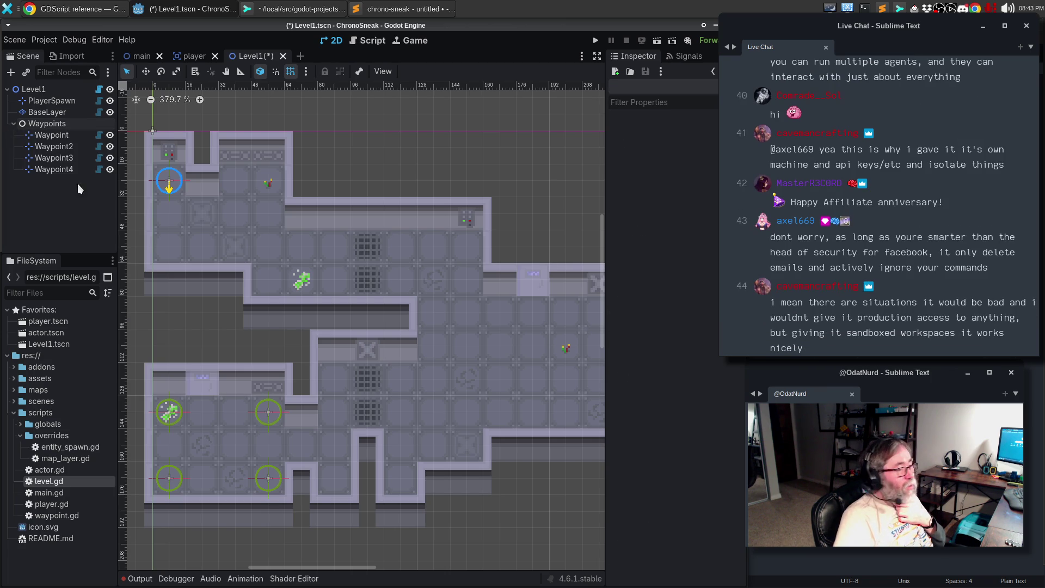
click(58, 136)
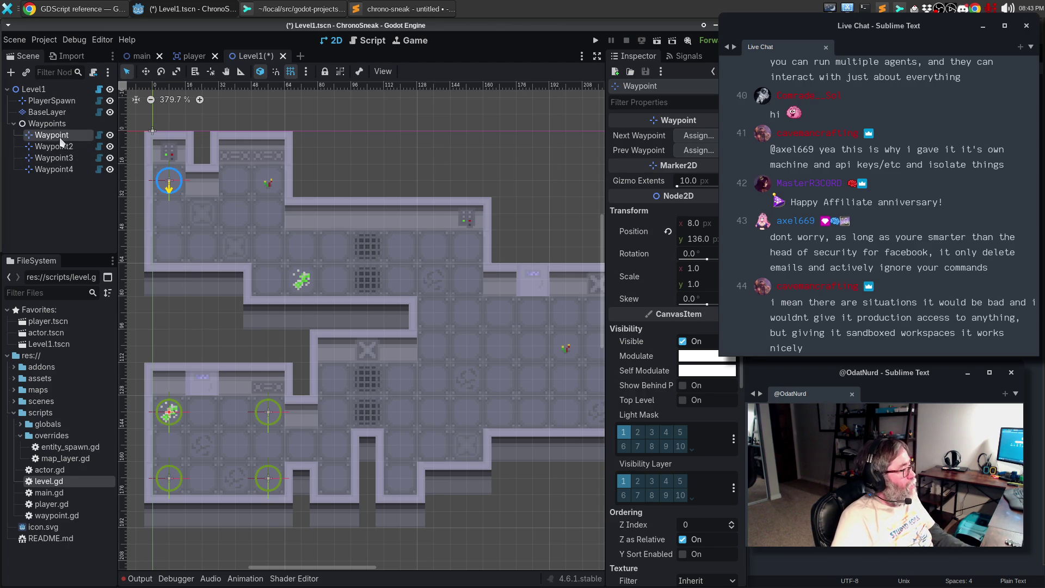
double_click(84, 137)
text(1)
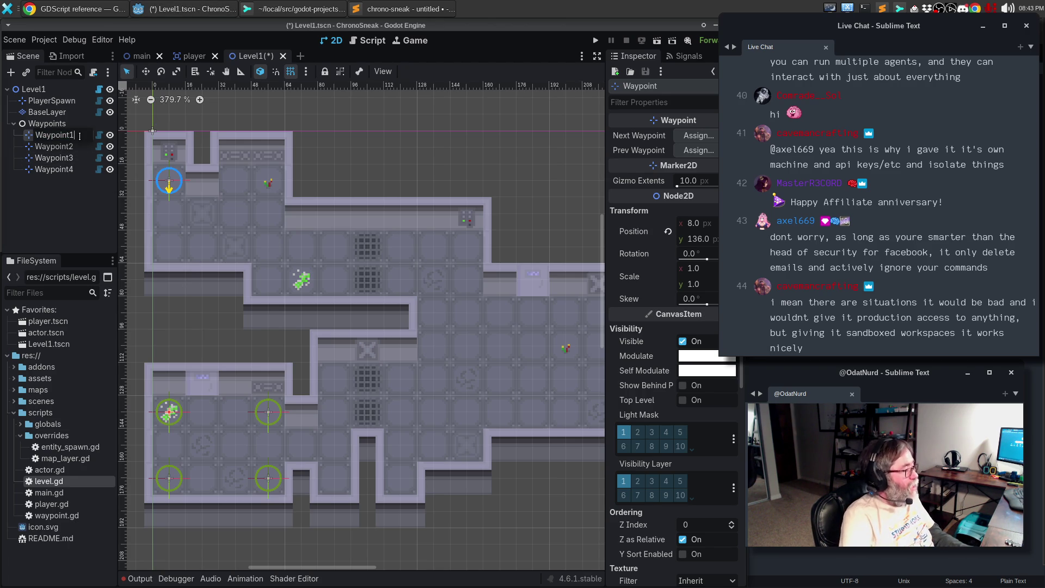
key(Return)
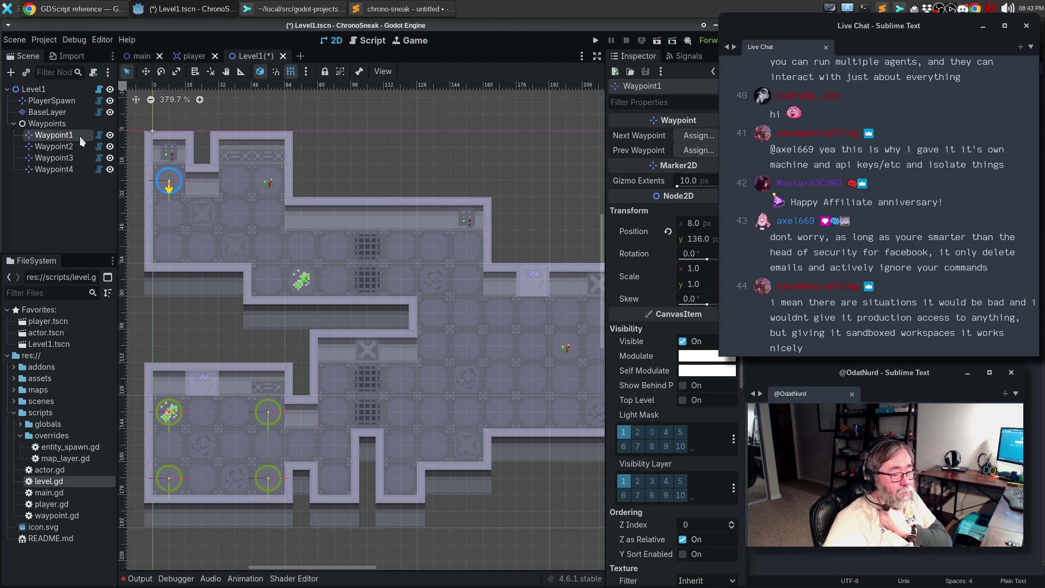
click(87, 189)
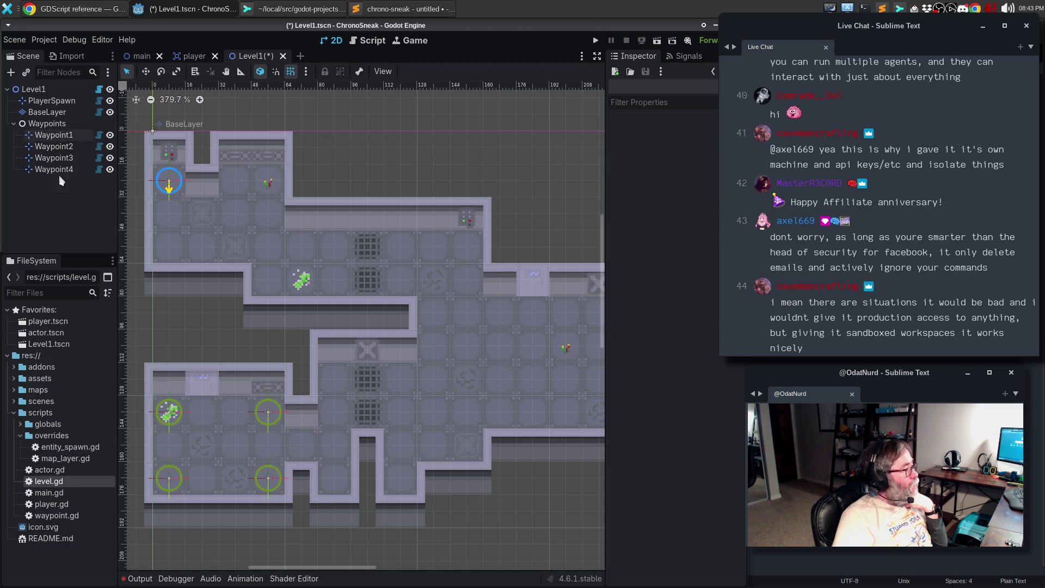
click(56, 135)
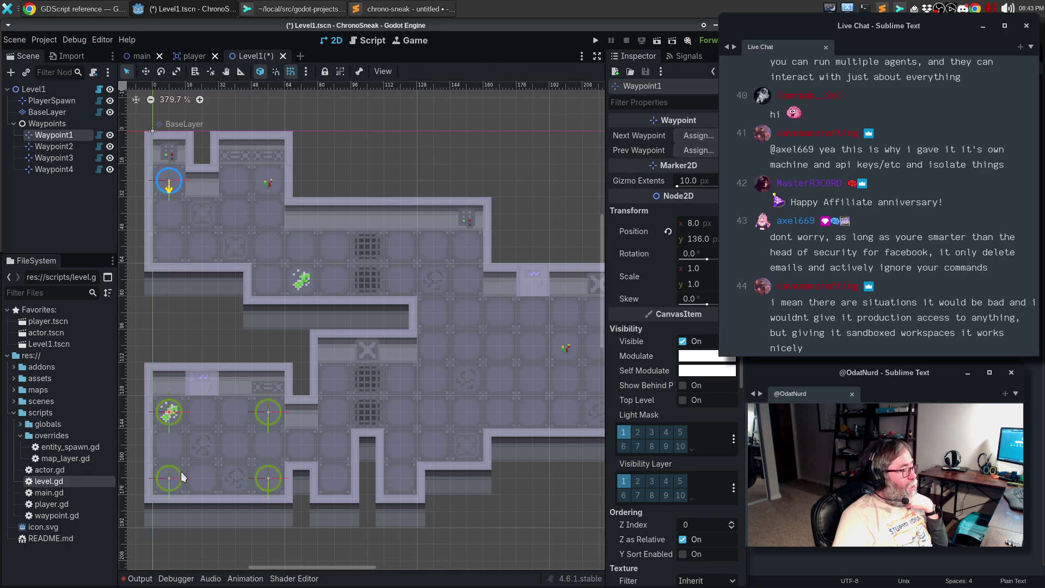
Step: Set Waypoint4's Next Waypoint to Waypoint3
click(67, 135)
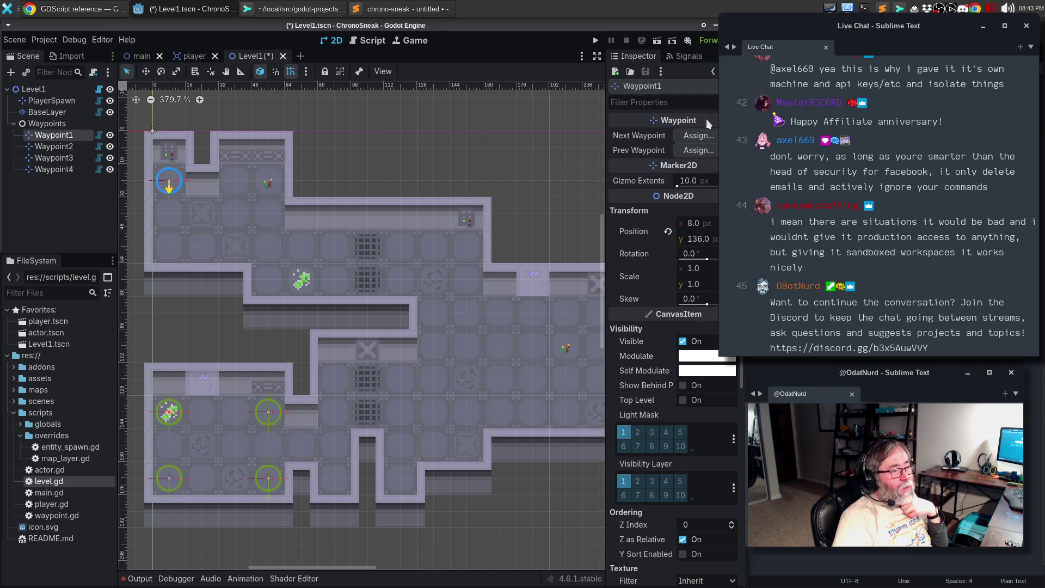
click(693, 135)
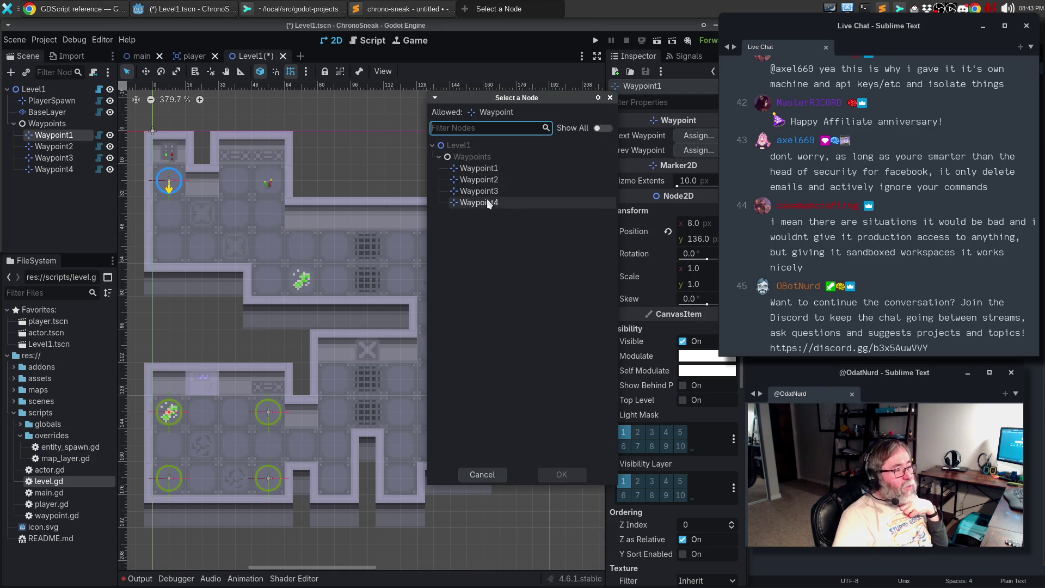
click(578, 479)
click(181, 477)
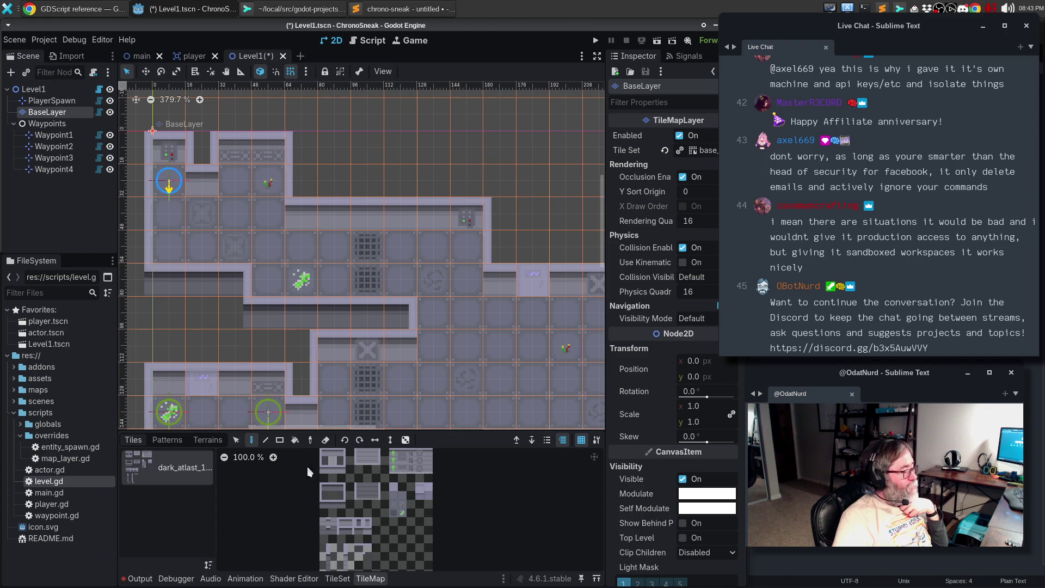
click(140, 578)
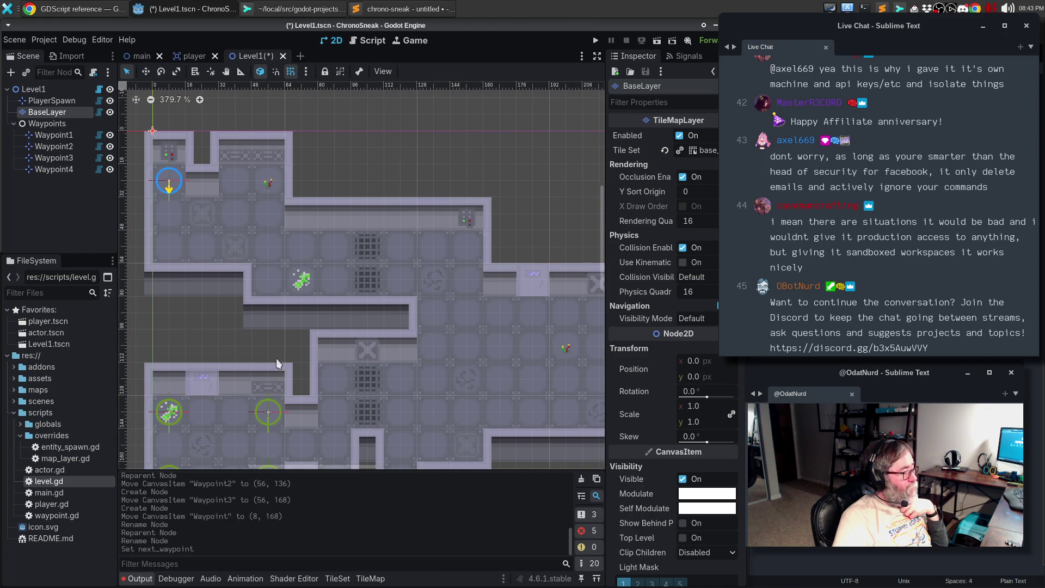
click(140, 578)
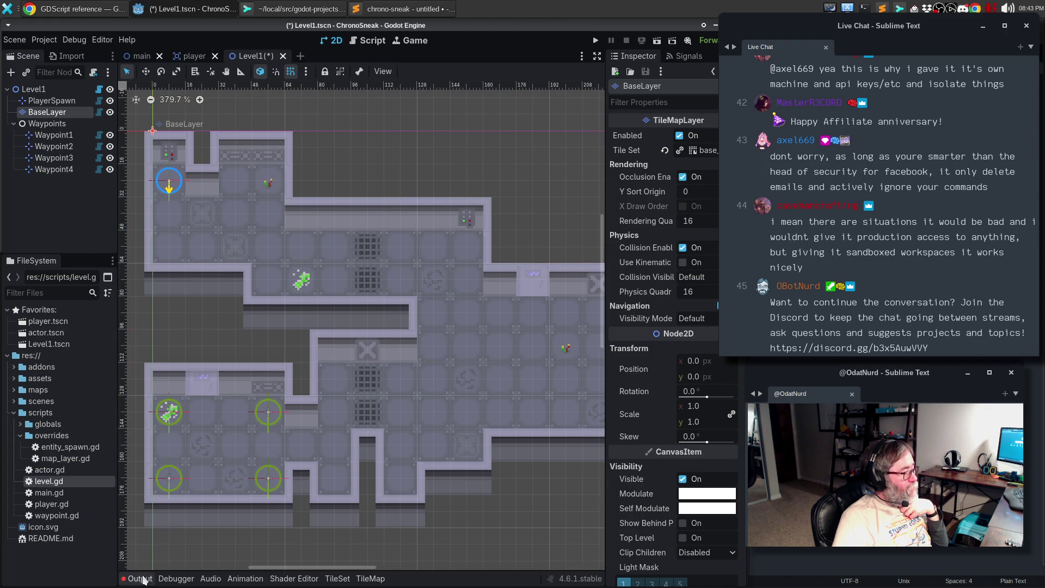
click(171, 481)
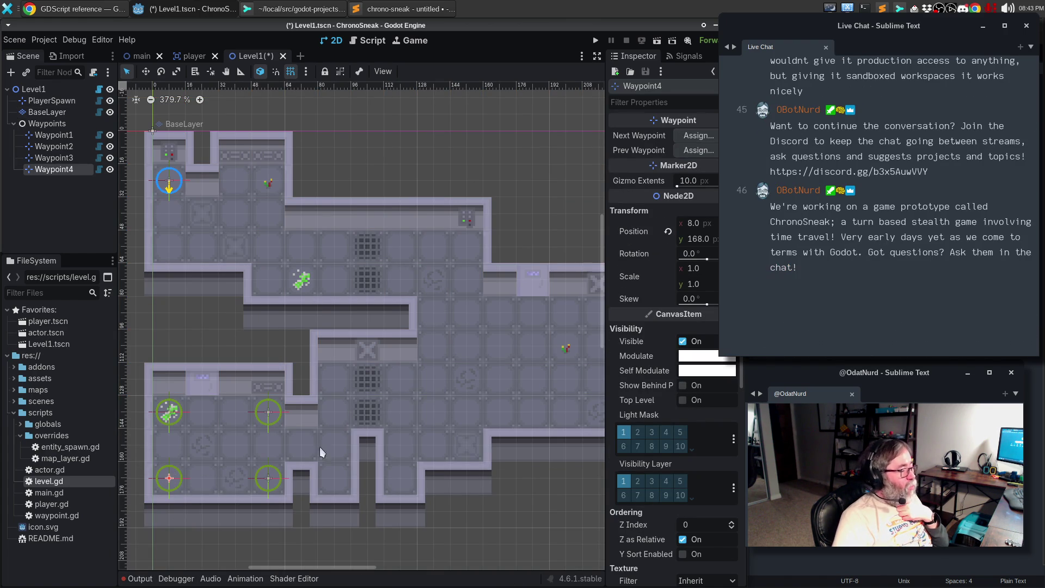
click(698, 135)
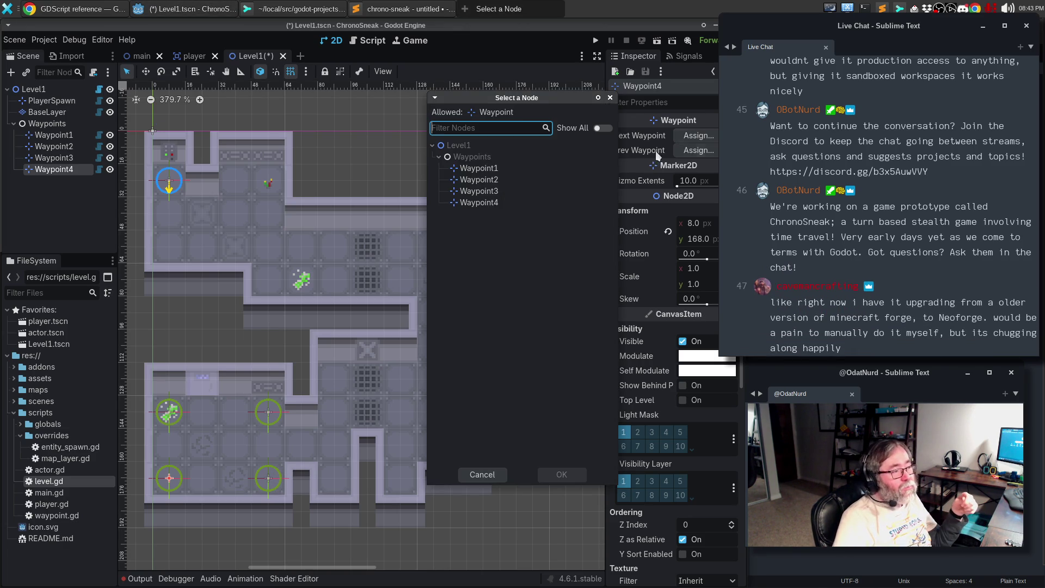
click(520, 189)
click(566, 473)
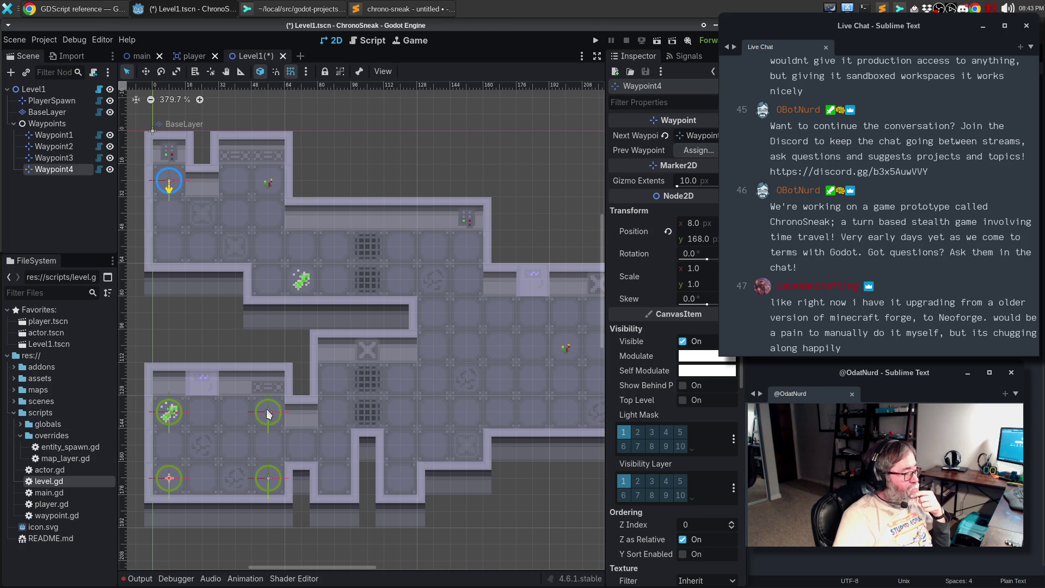
Step: Set Waypoint3's Next Waypoint to Waypoint2
click(267, 480)
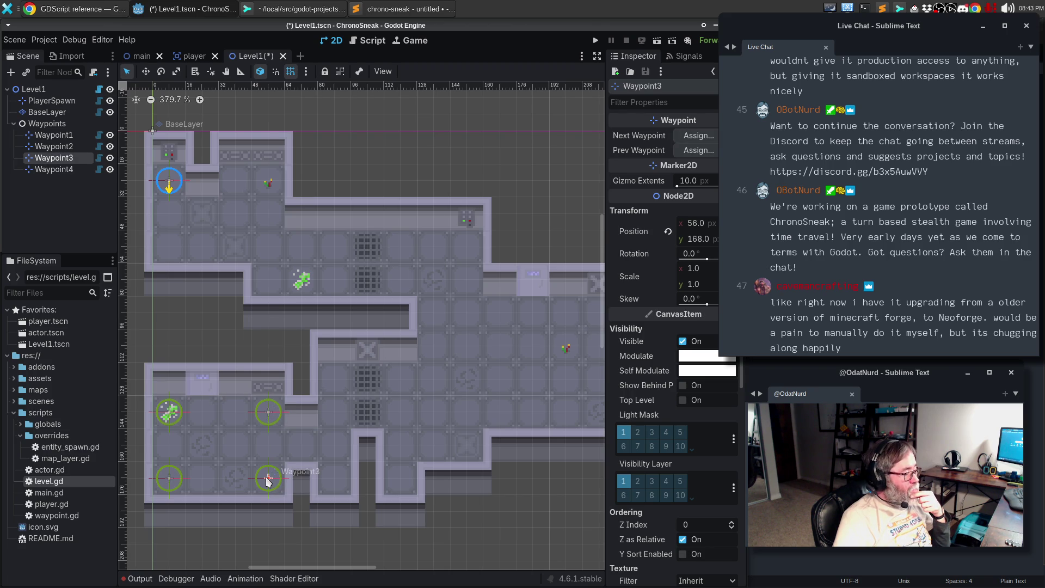
click(684, 135)
click(506, 180)
click(560, 475)
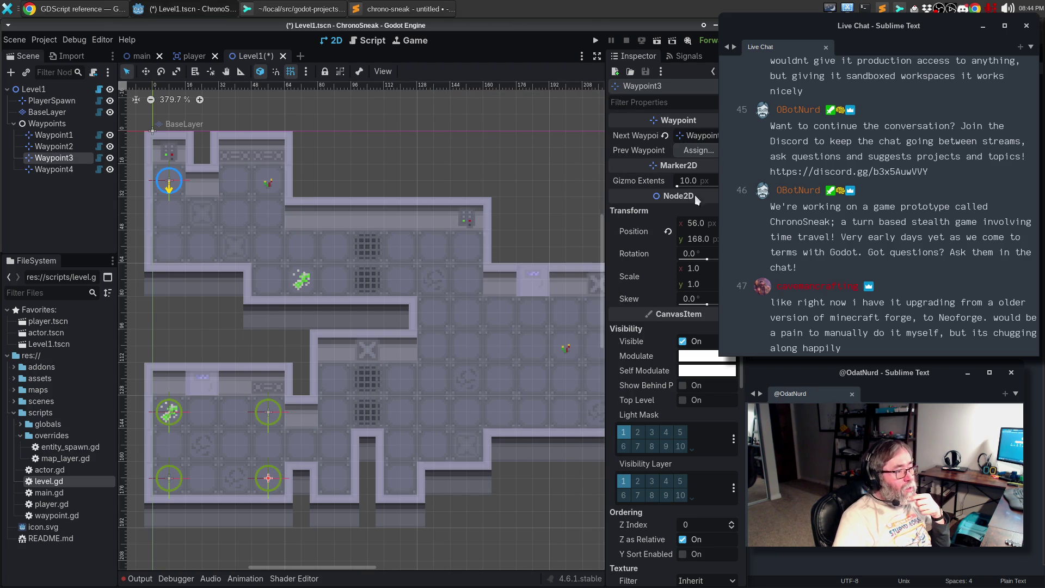
Step: Set Waypoint2's Next Waypoint to Waypoint1
click(268, 412)
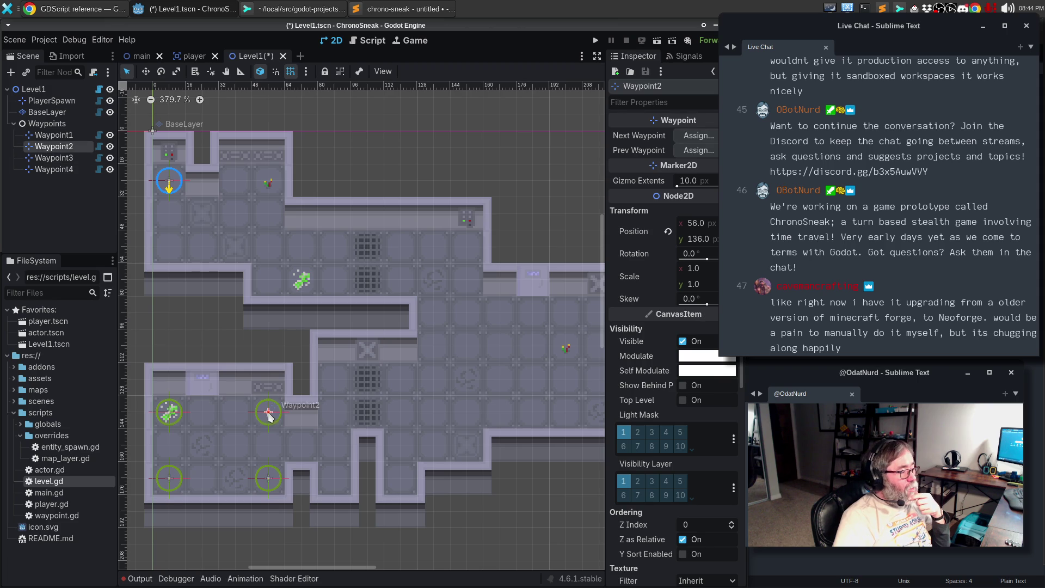
click(694, 138)
click(501, 167)
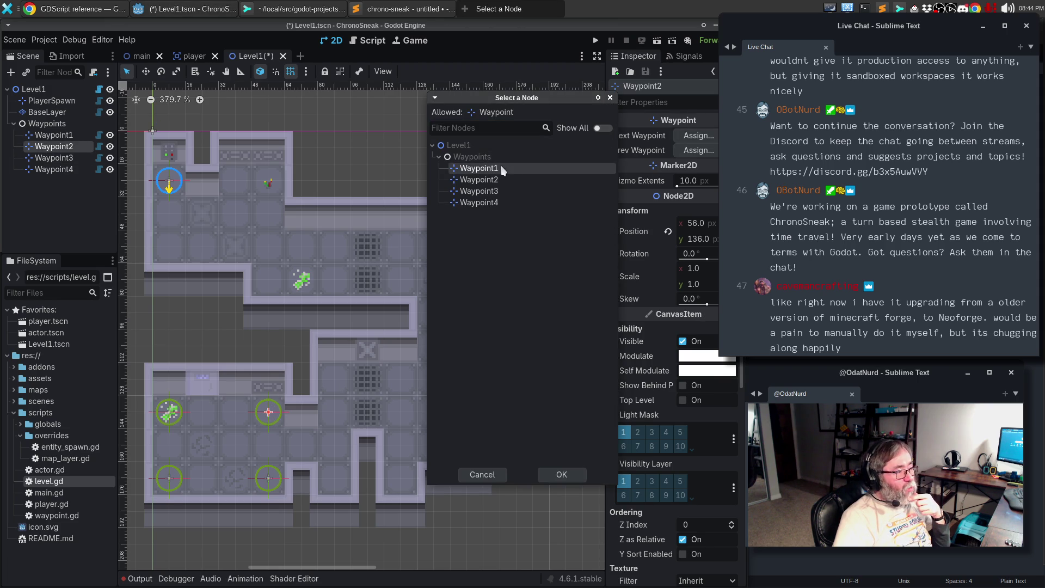
click(561, 475)
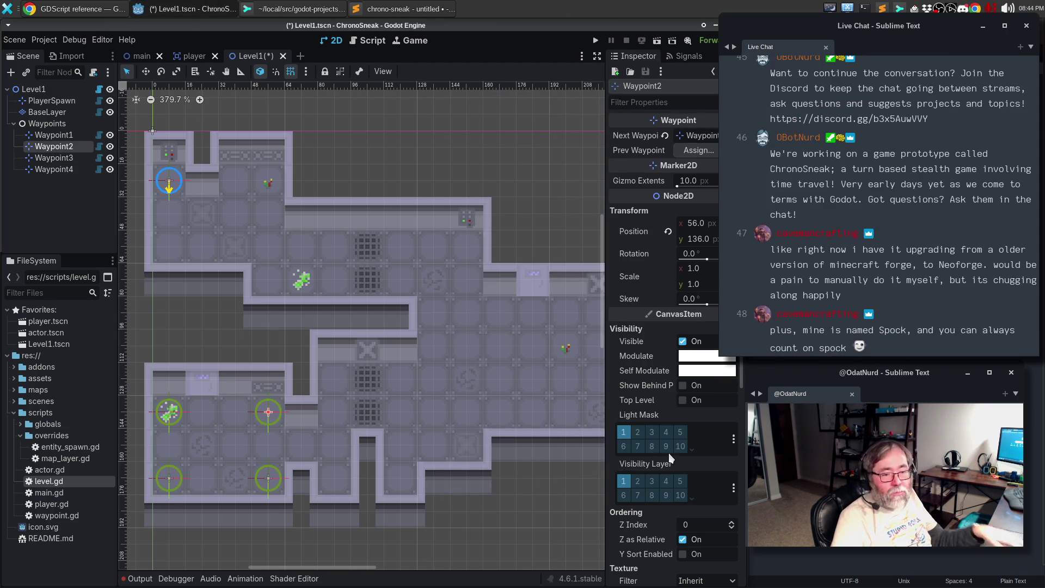
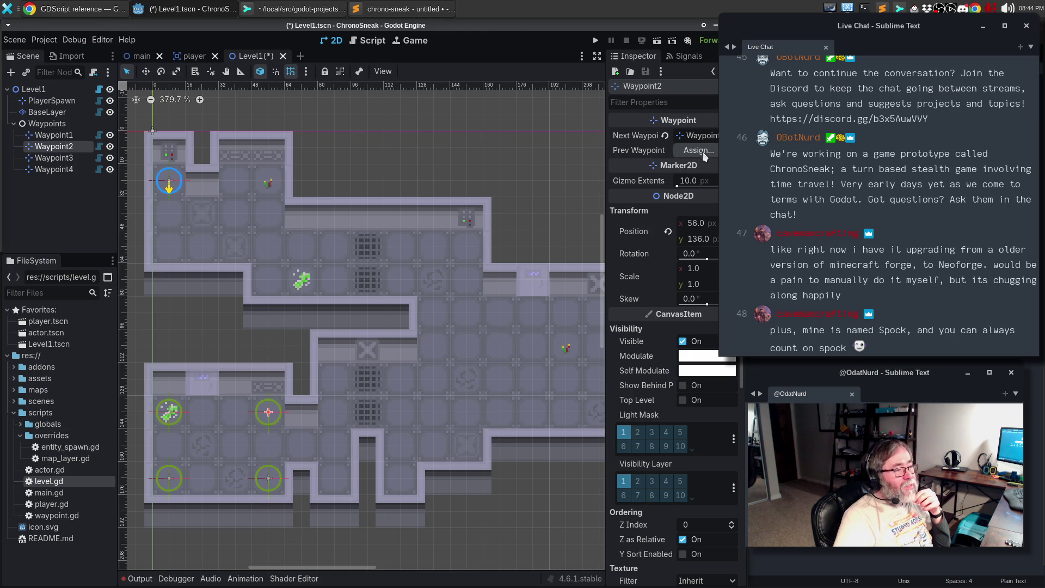
Step: Clear Waypoint2's Next Waypoint, save Level1, and show level.gd in the script editor
click(664, 135)
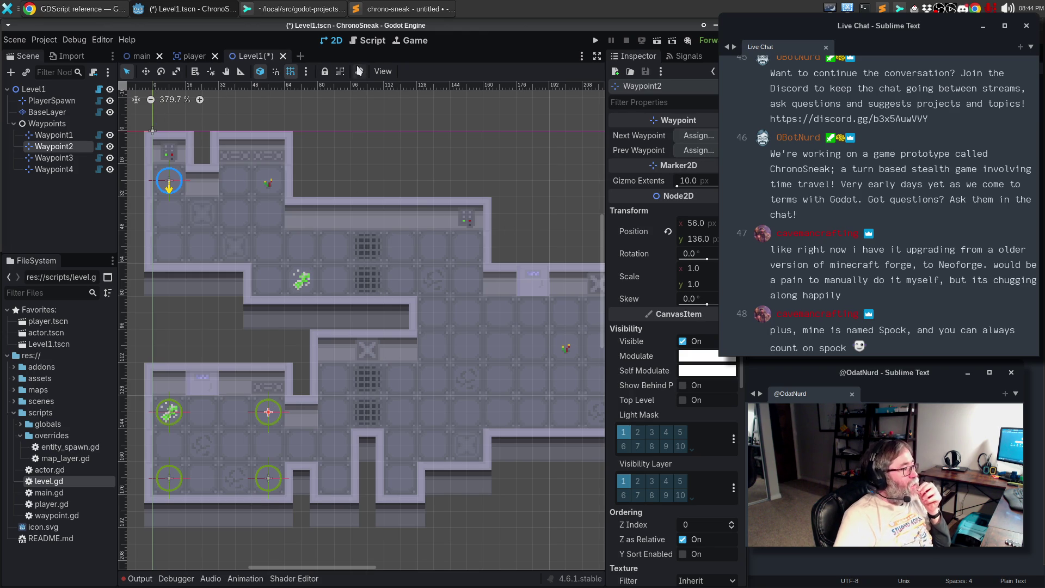
key(ctrl+s)
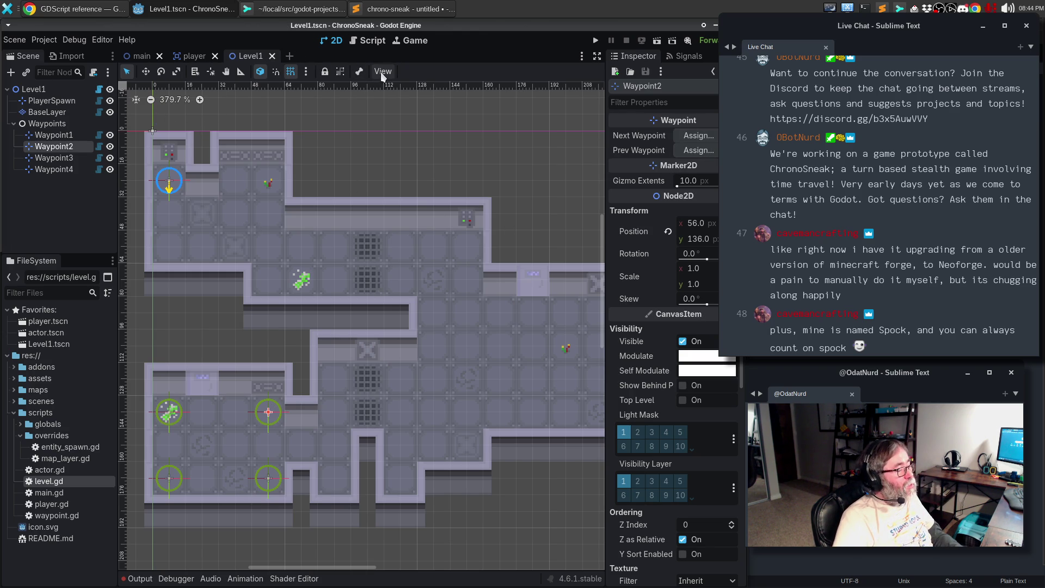
click(376, 72)
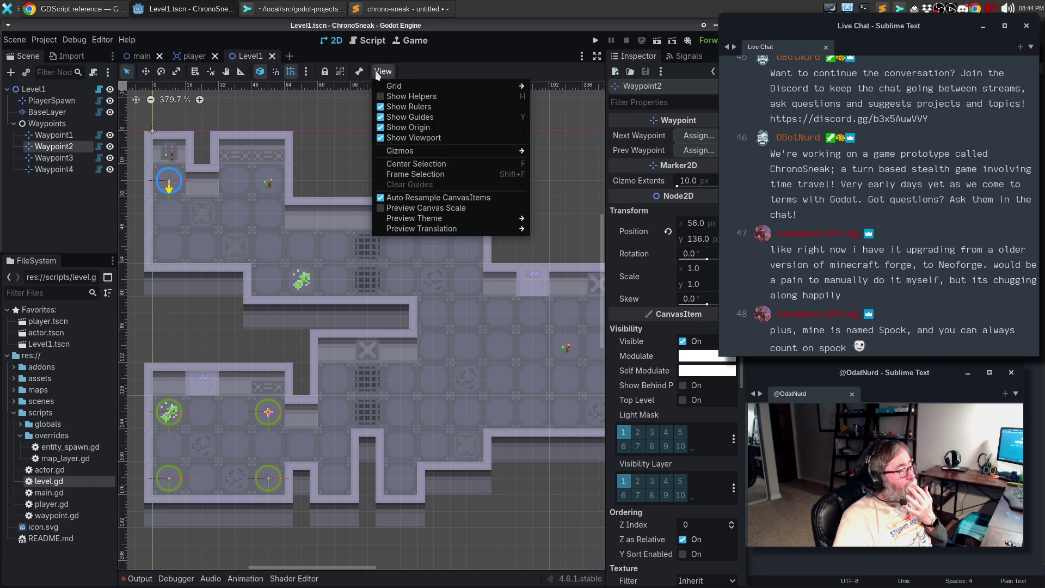
mouse_move(388, 156)
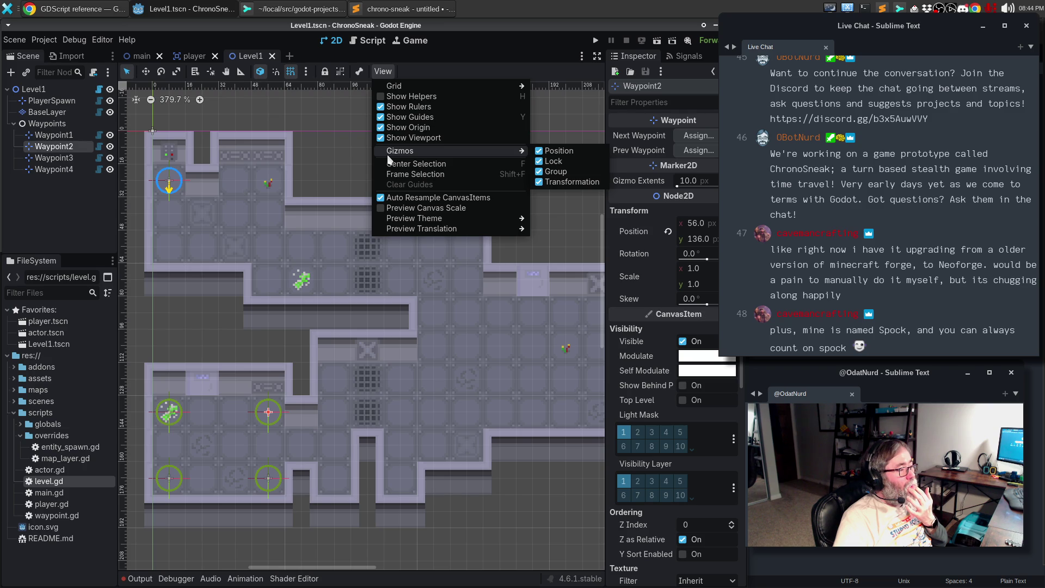
click(423, 64)
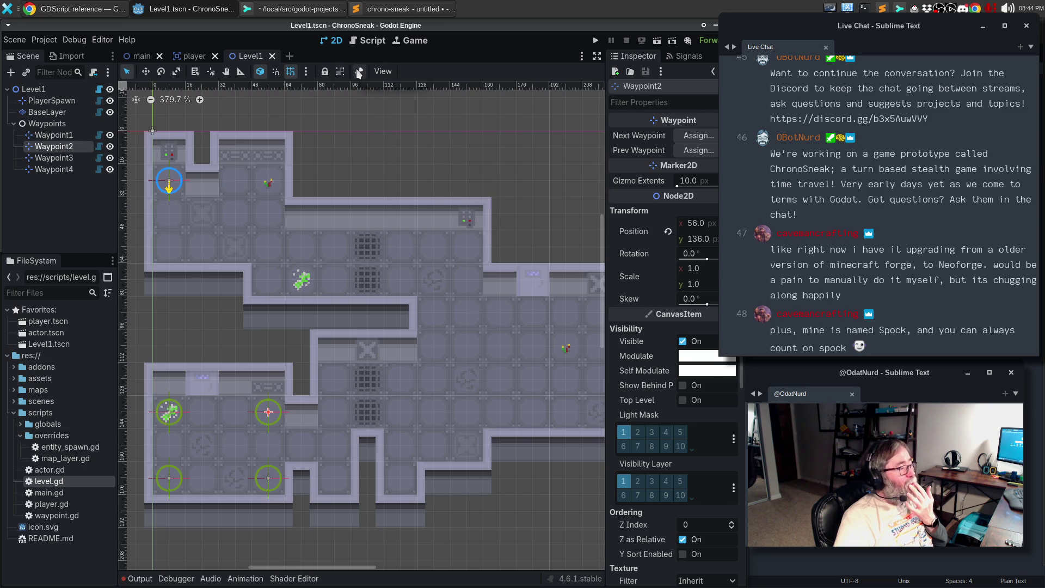
click(370, 40)
scroll(312, 308, down, 4)
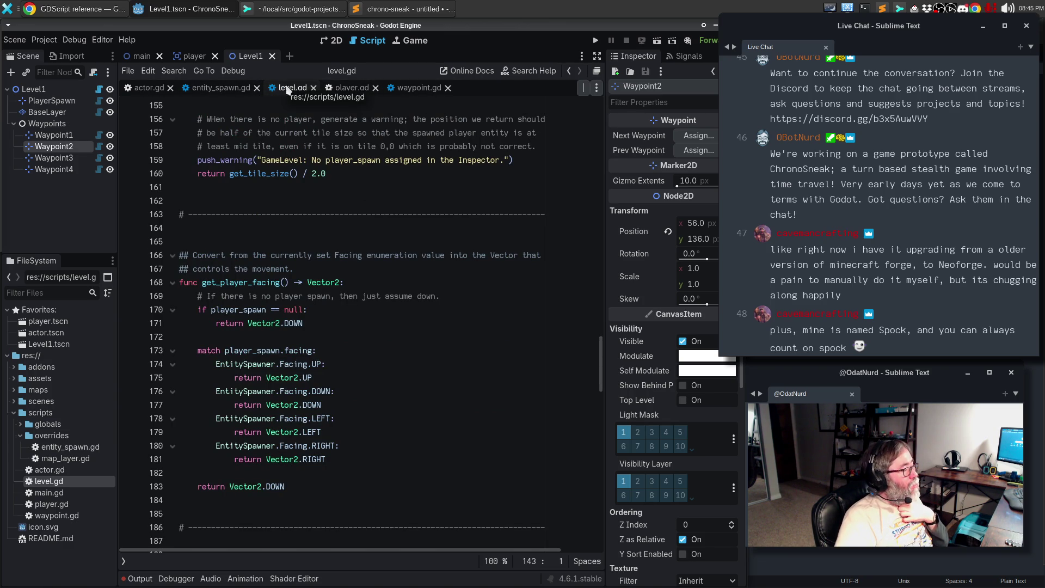
Step: In waypoint.gd, change 'arrow' to 'Line' in the radius comment
click(425, 88)
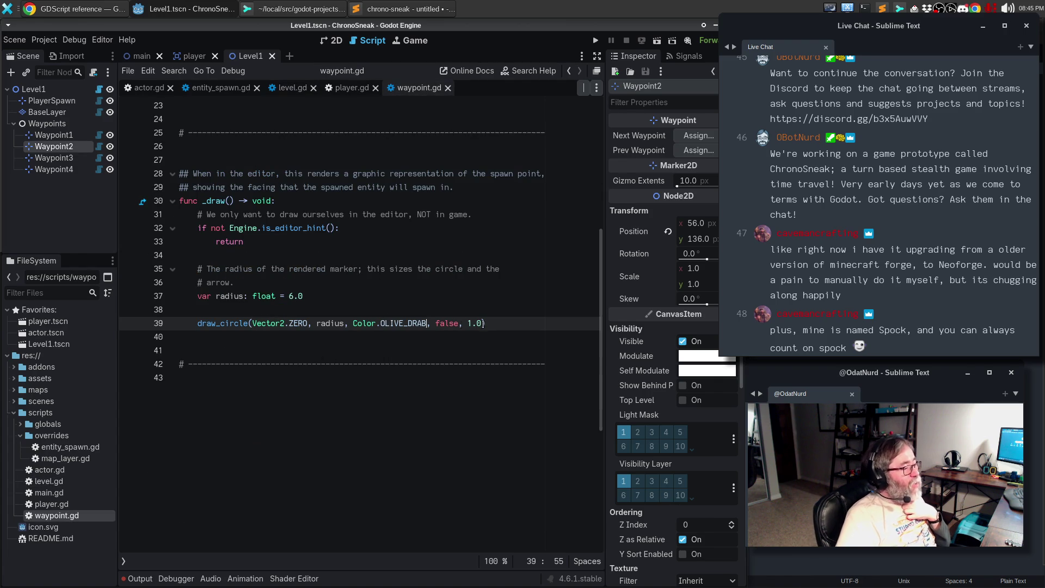
click(507, 322)
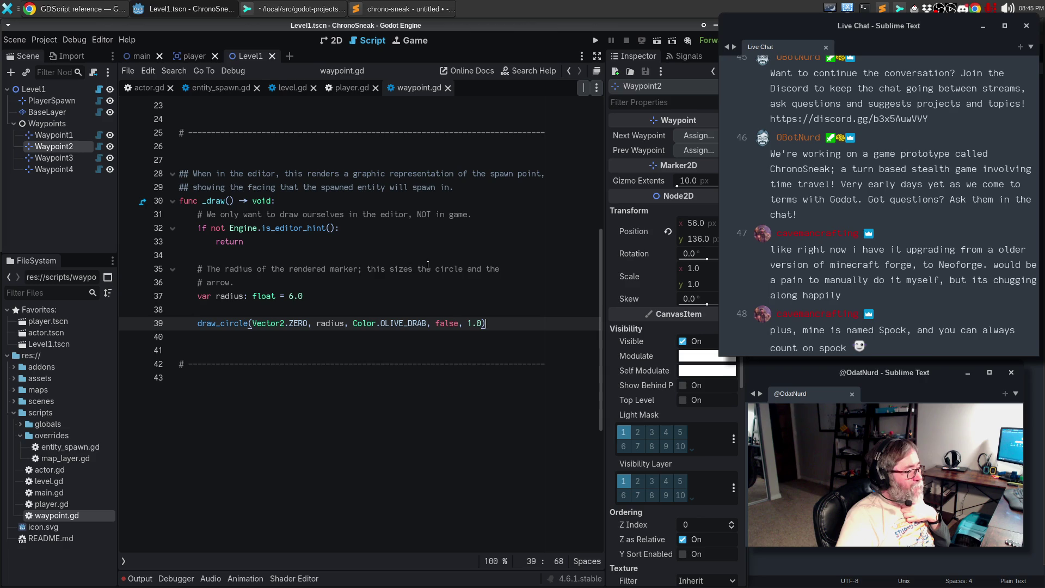
drag(463, 270, 457, 289)
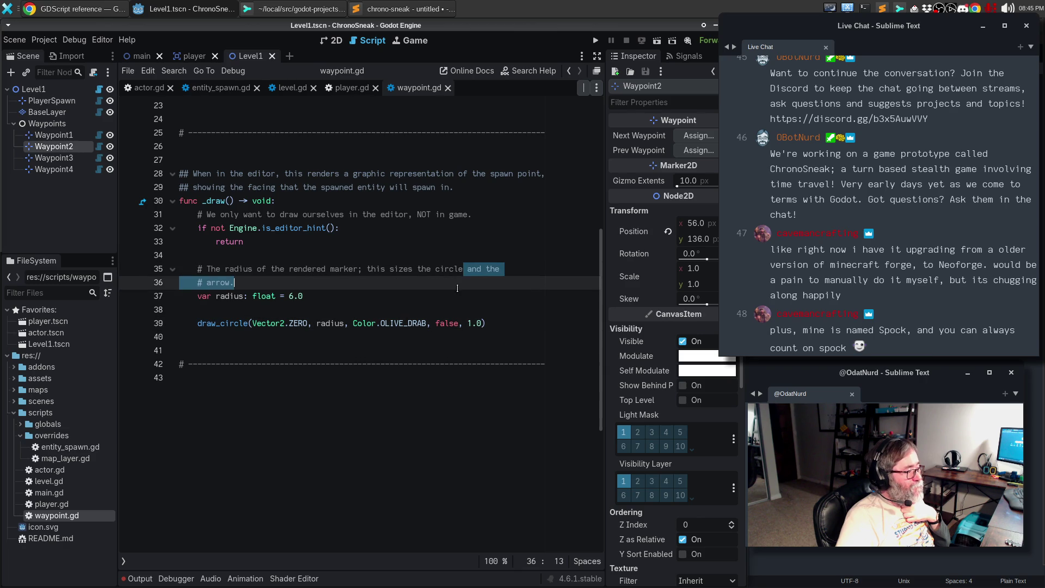
click(457, 288)
double_click(210, 282)
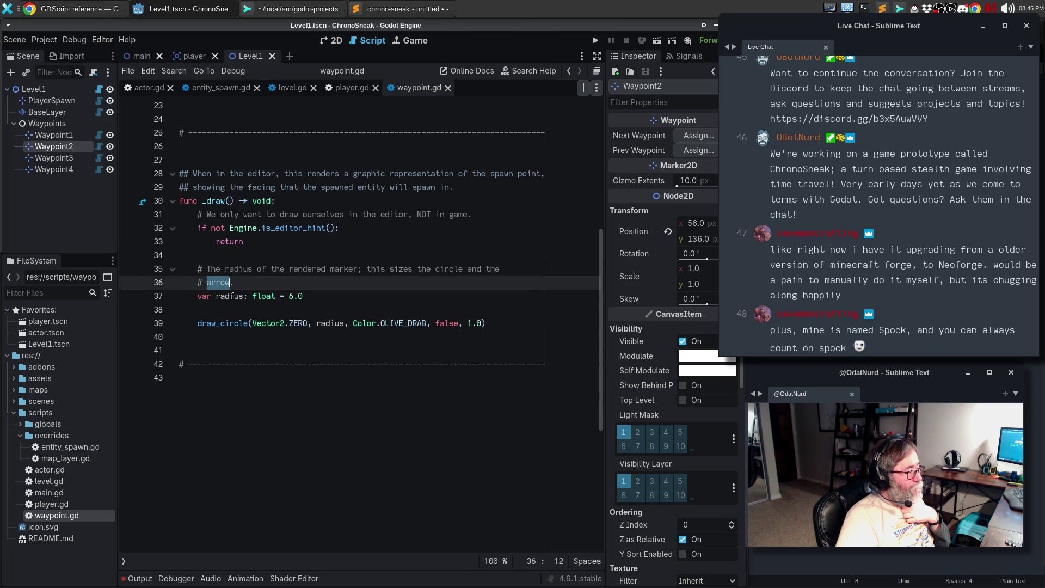
text(Line.)
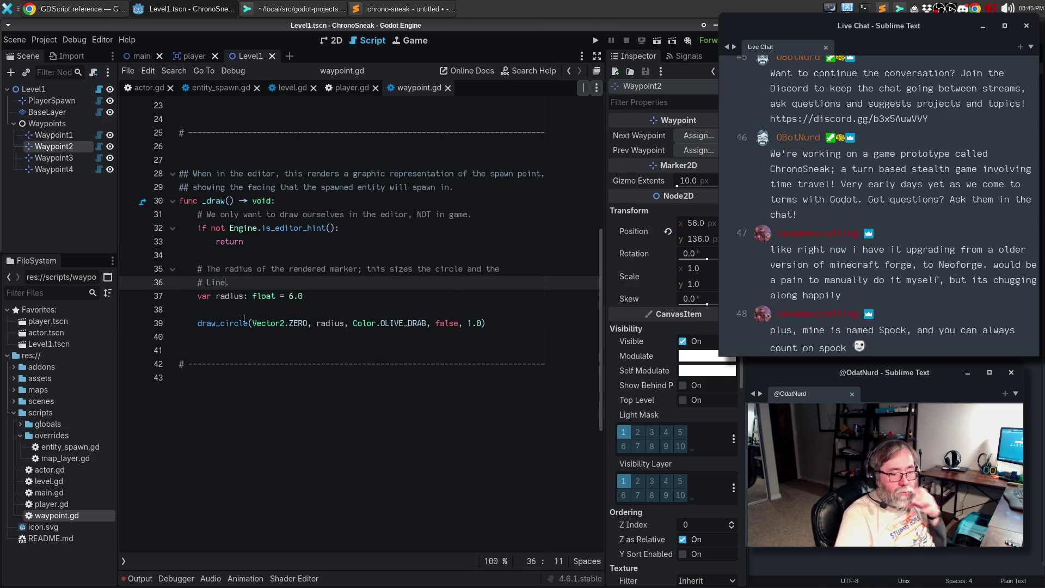
Step: Add an 'if next_waypoint != null:' block with pass after the draw_circle call
click(487, 323)
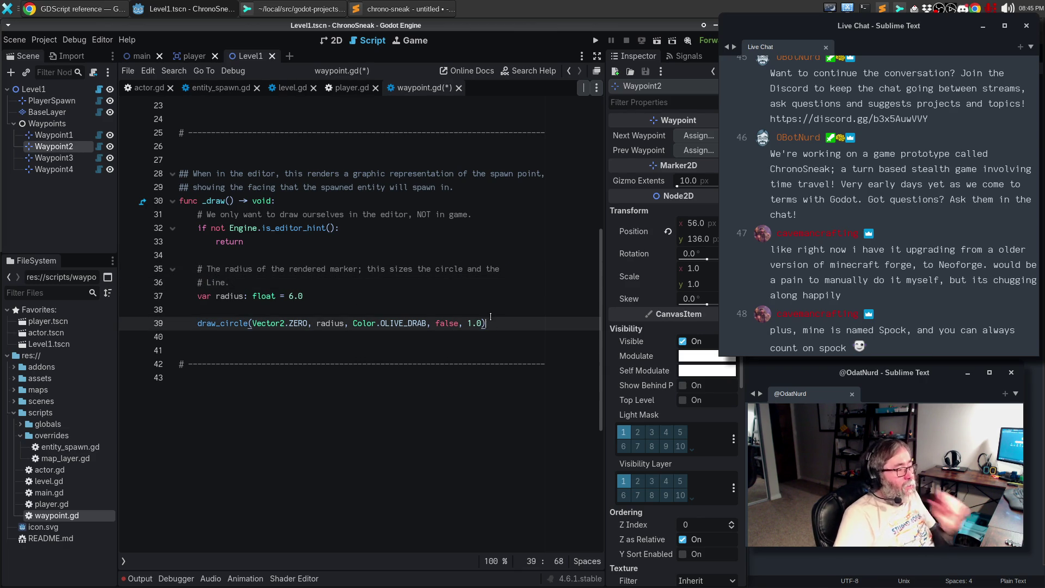
key(Return)
key(Return)
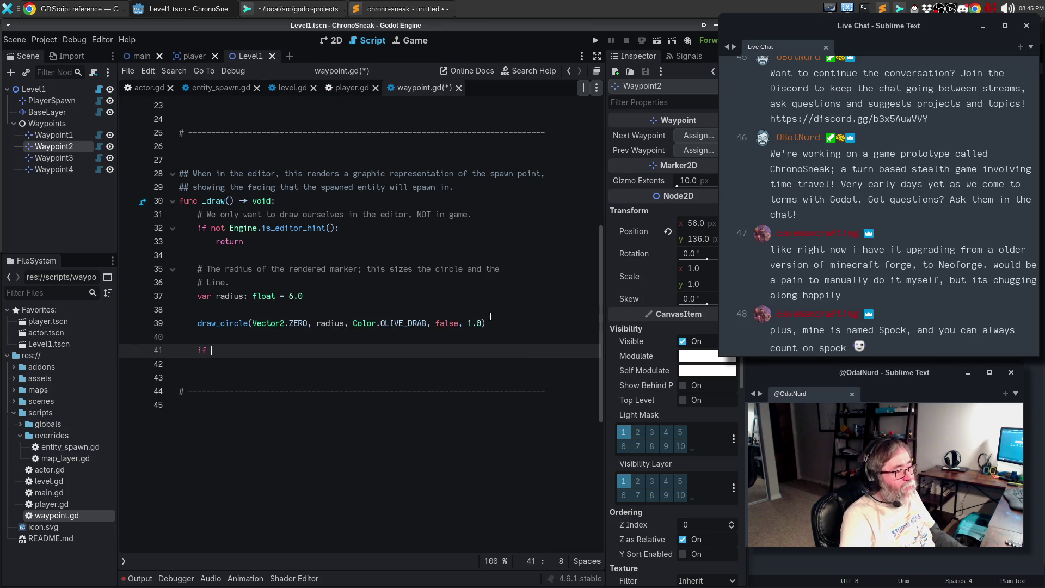
text(next_)
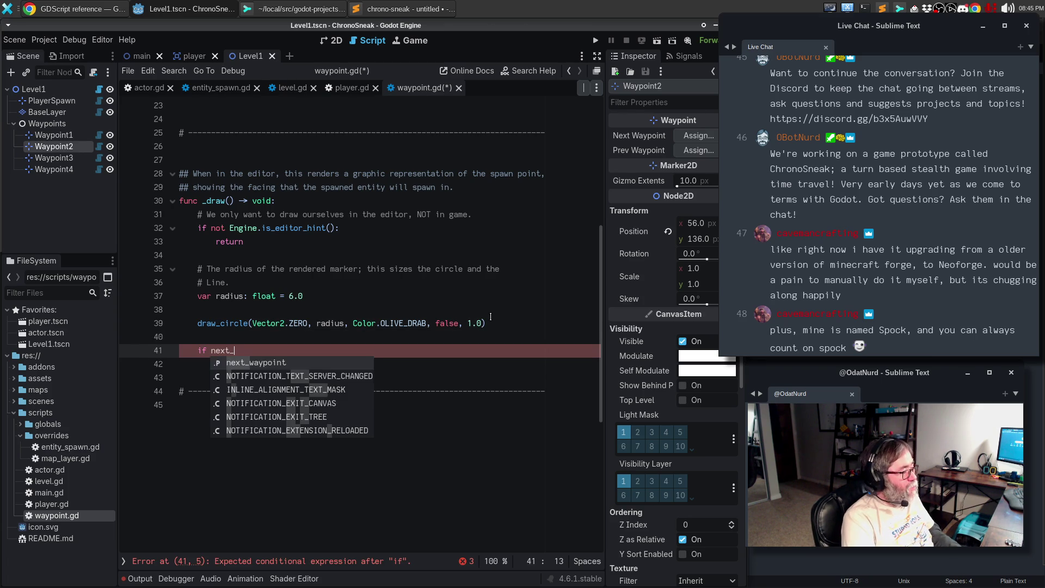
key(Return)
text(!= null:)
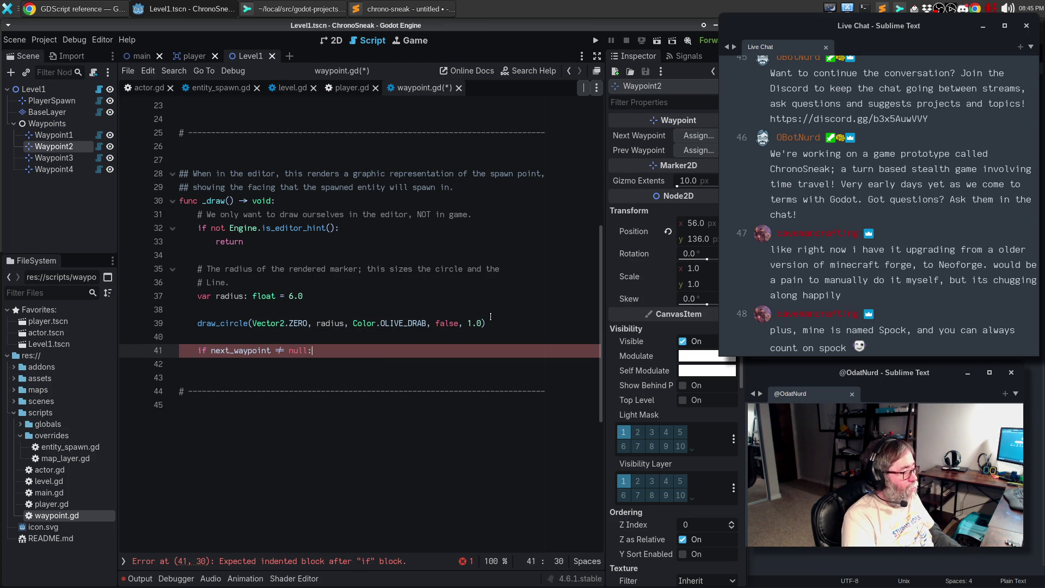
key(Return)
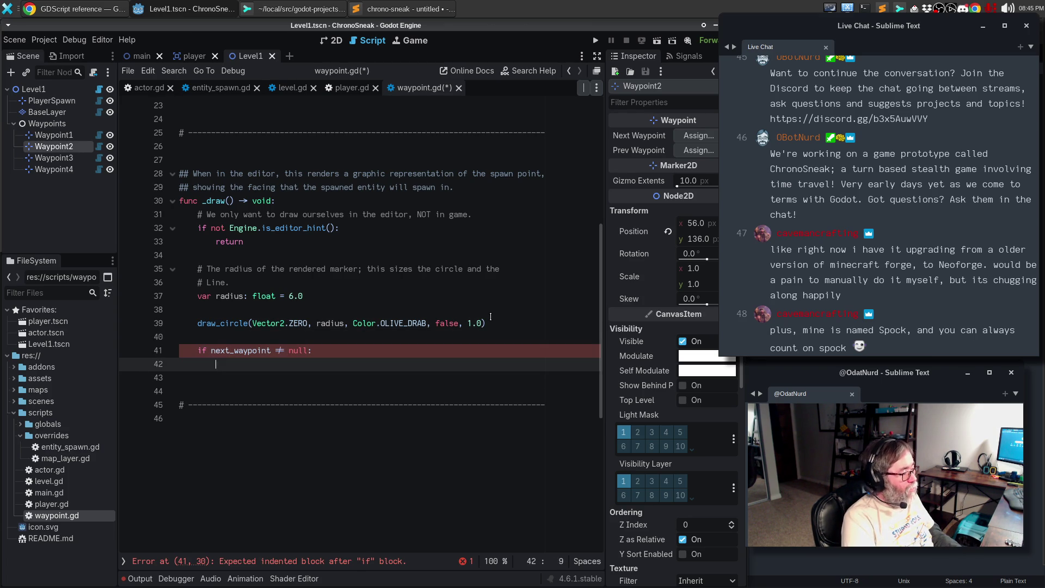
text(pass)
key(Up)
key(End)
key(Return)
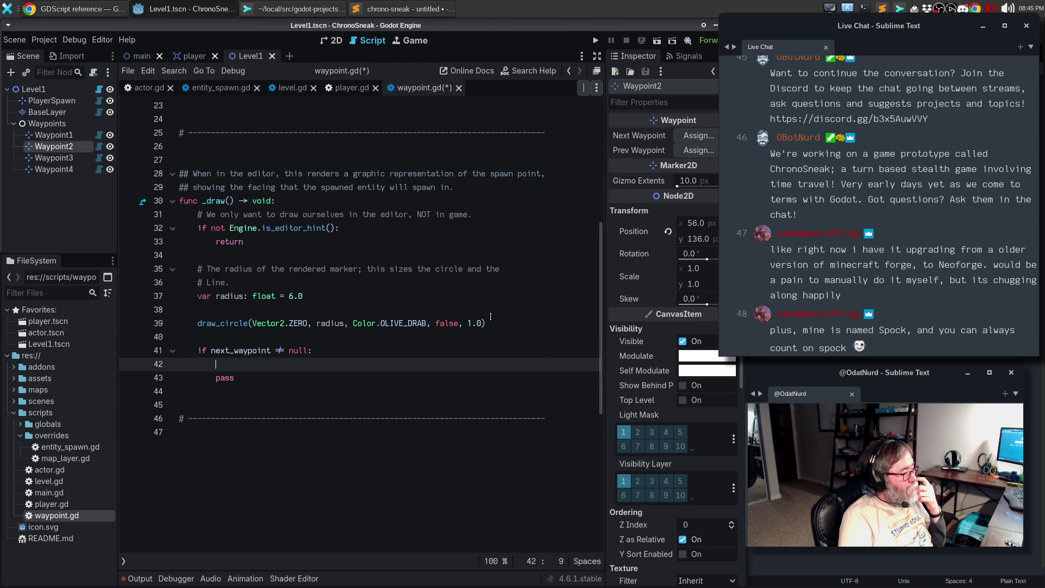
Step: Inside the block, declare 'var next_pos : Vector2 = next_waypoint.position'
text(var next_pos : )
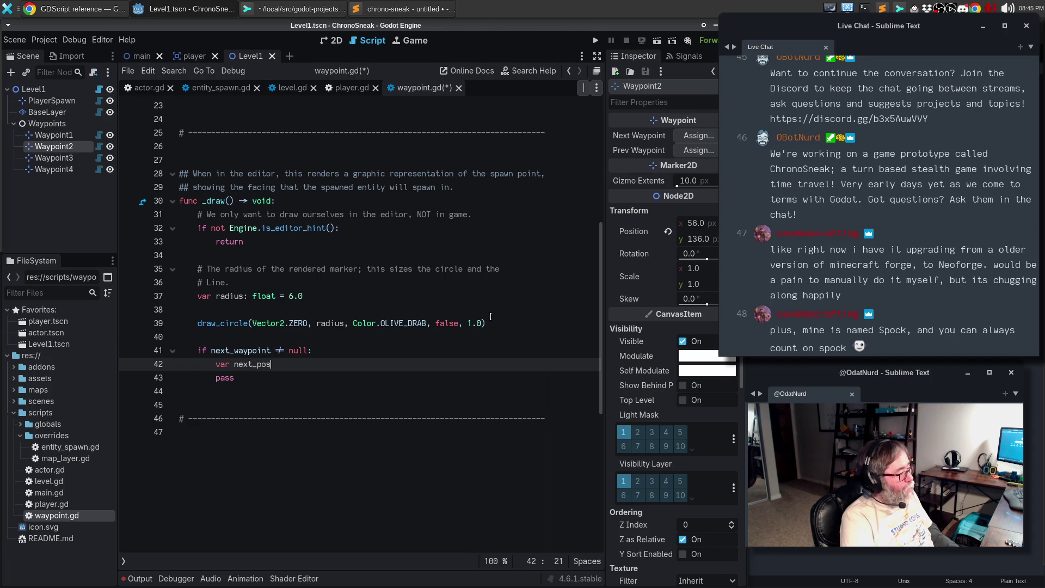
text(Vector2 =)
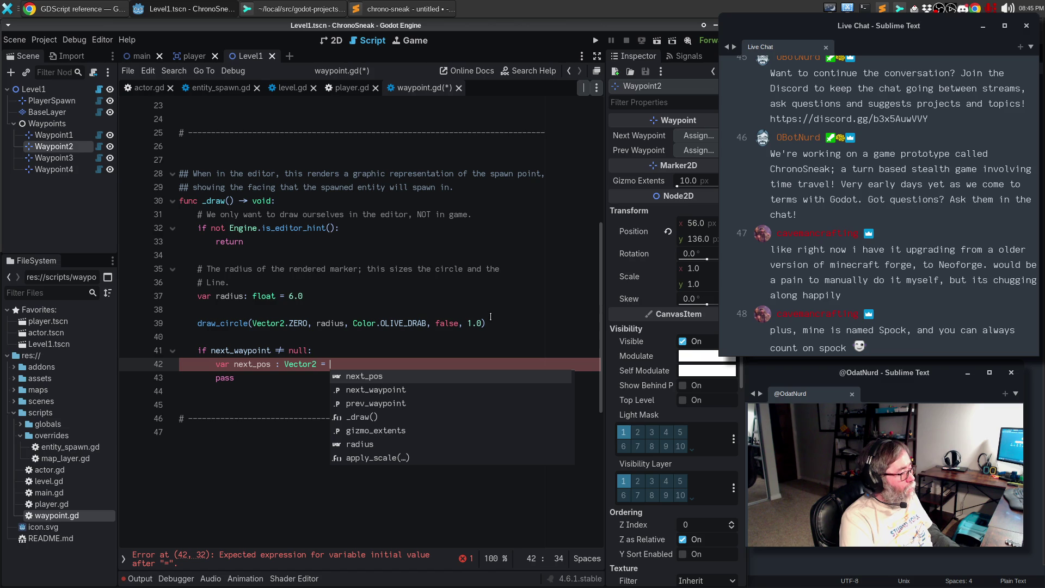
text( new_p)
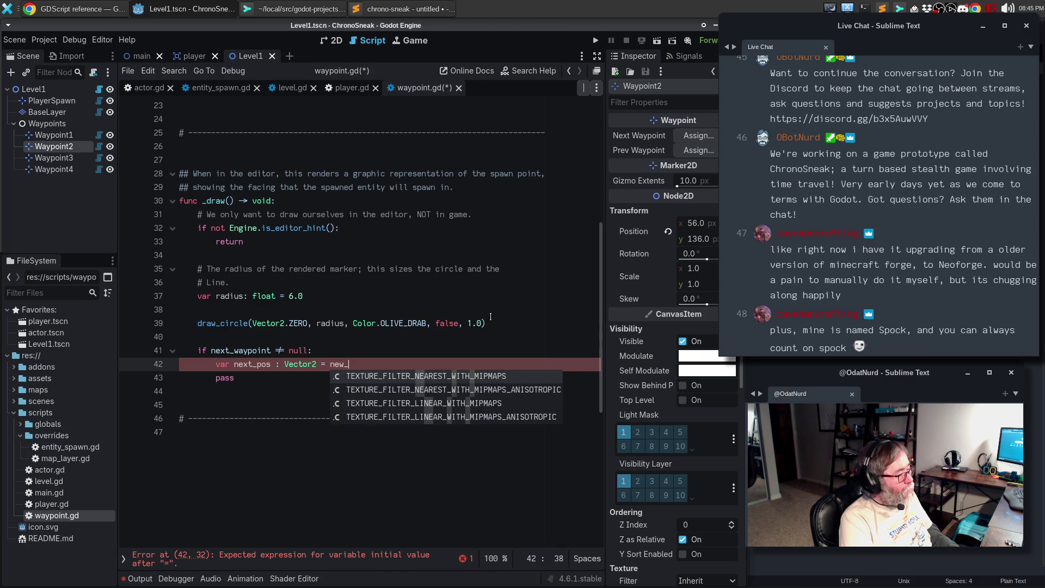
key(BackSpace)
text(way)
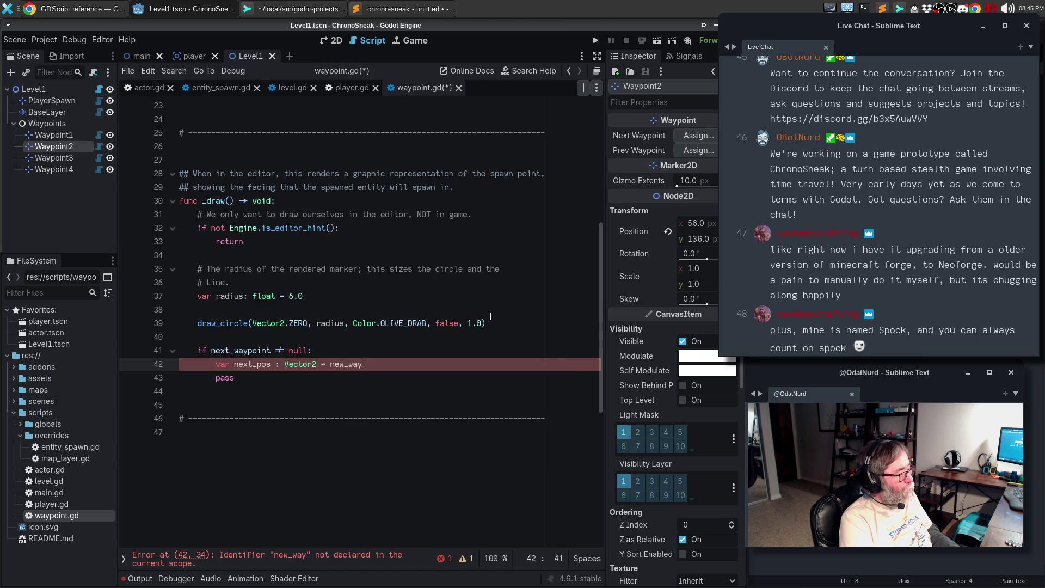
key(BackSpace)
key(BackSpace)
key(BackSpace)
text(xt_w)
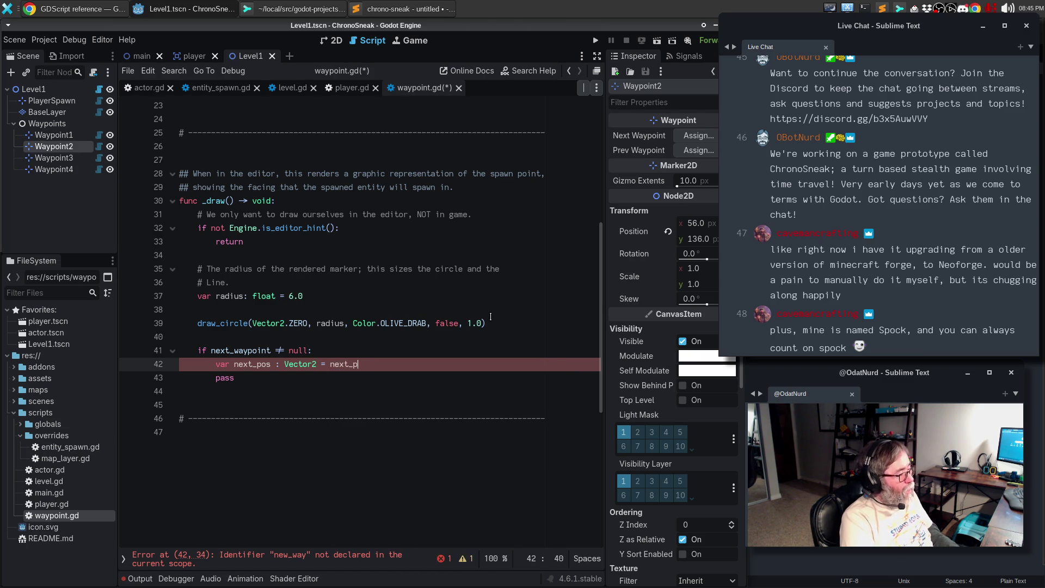
key(Return)
text(.n)
key(Return)
key(BackSpace)
key(BackSpace)
key(BackSpace)
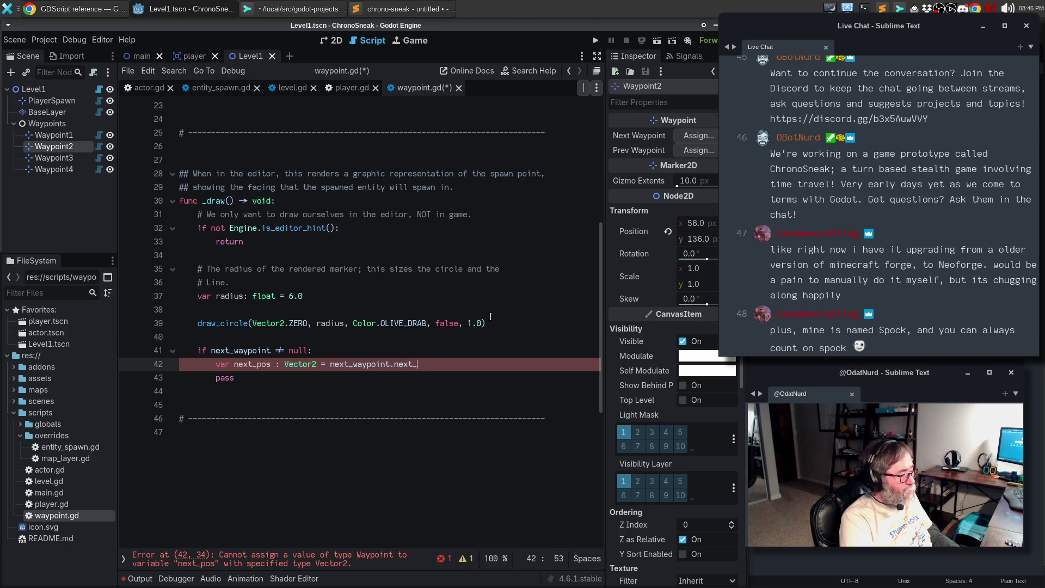
key(BackSpace)
key(BackSpace)
key(BackSpace)
text(posit)
key(Return)
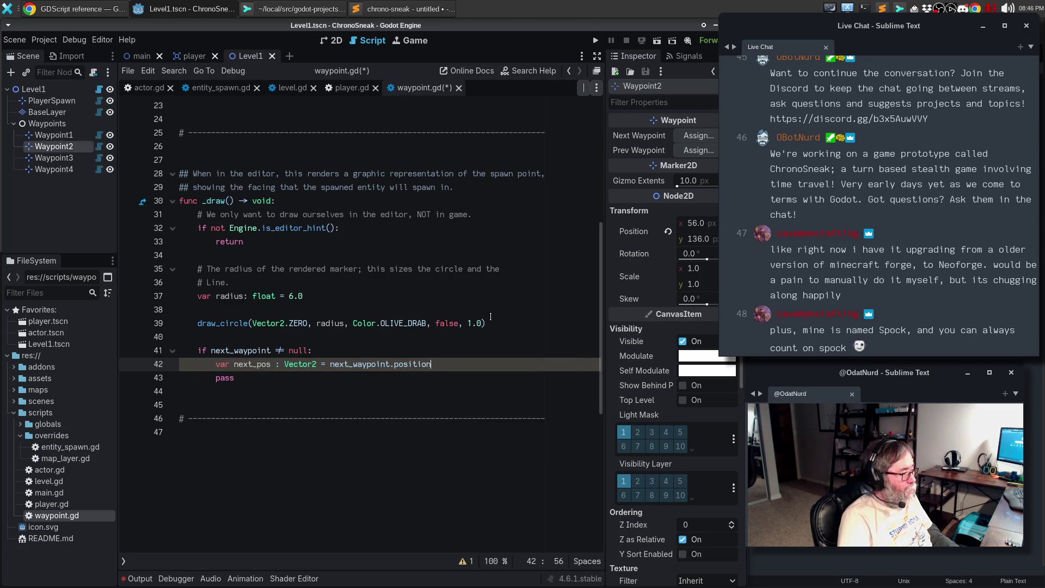
key(Return)
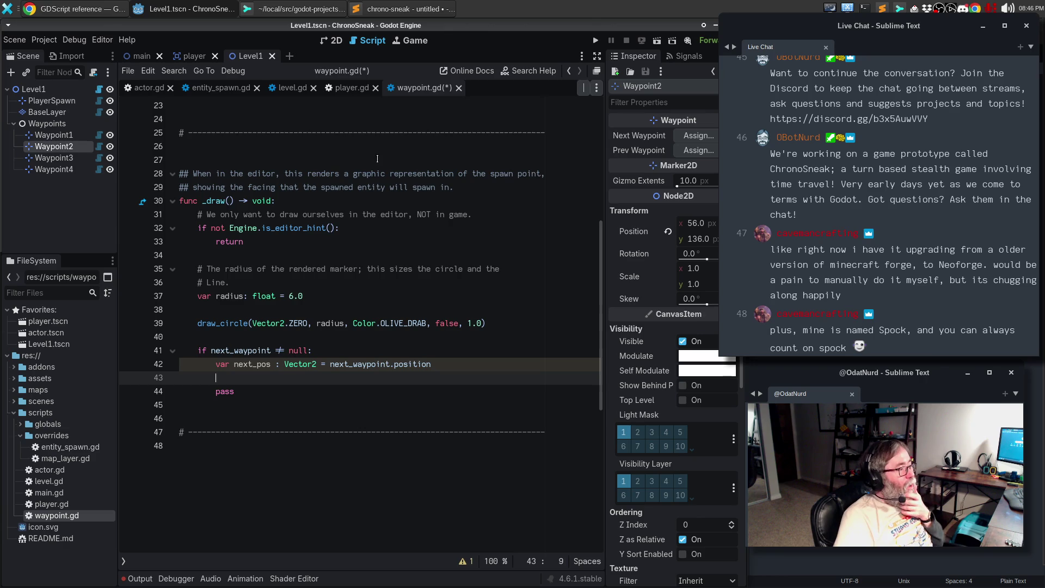
click(350, 91)
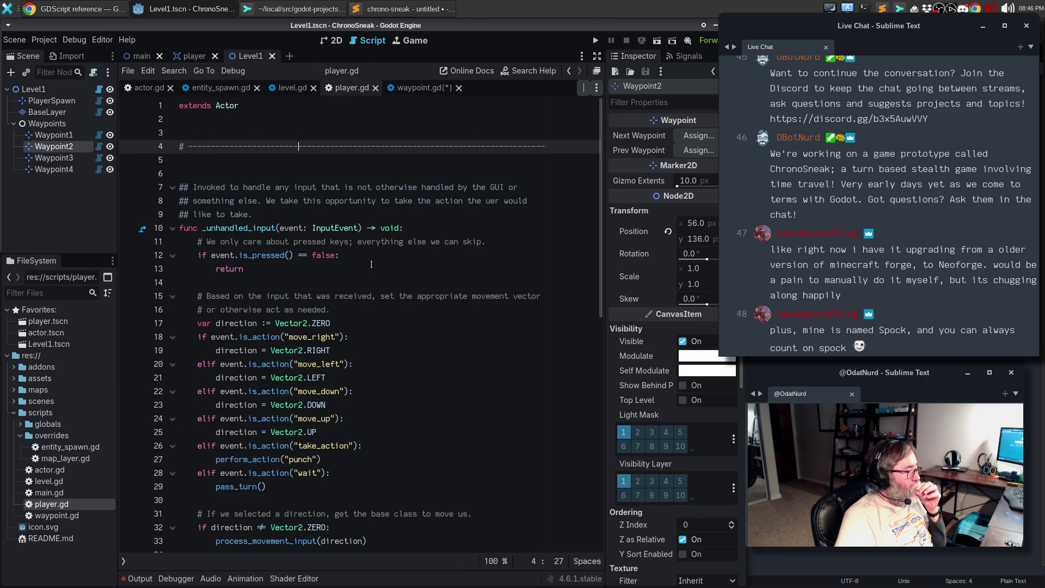
Step: Copy the gold draw_line call from entity_spawn.gd, close extra tabs, and return to waypoint.gd
scroll(371, 265, down, 6)
scroll(426, 272, up, 6)
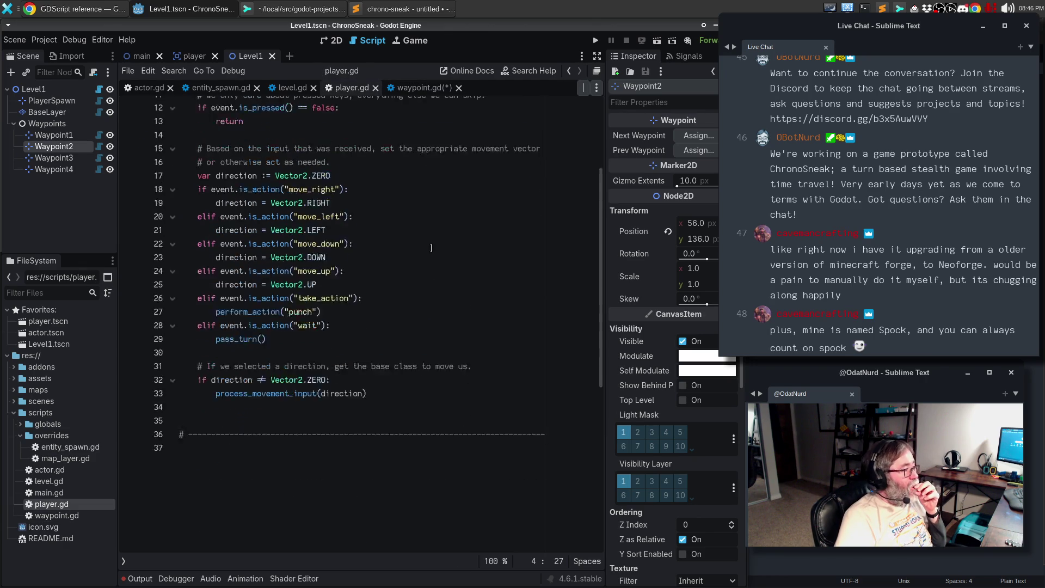
click(375, 88)
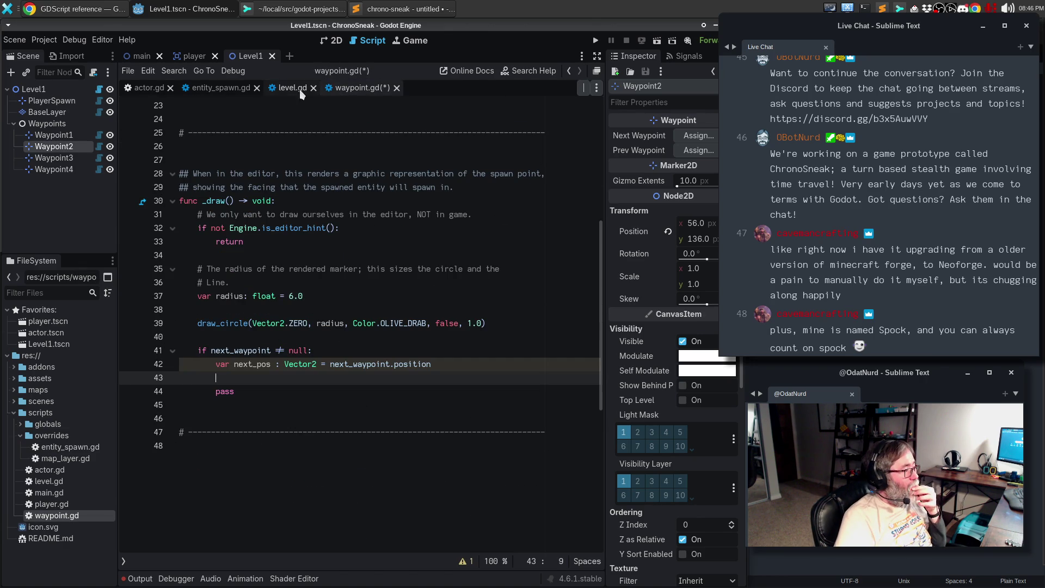
click(294, 88)
click(313, 88)
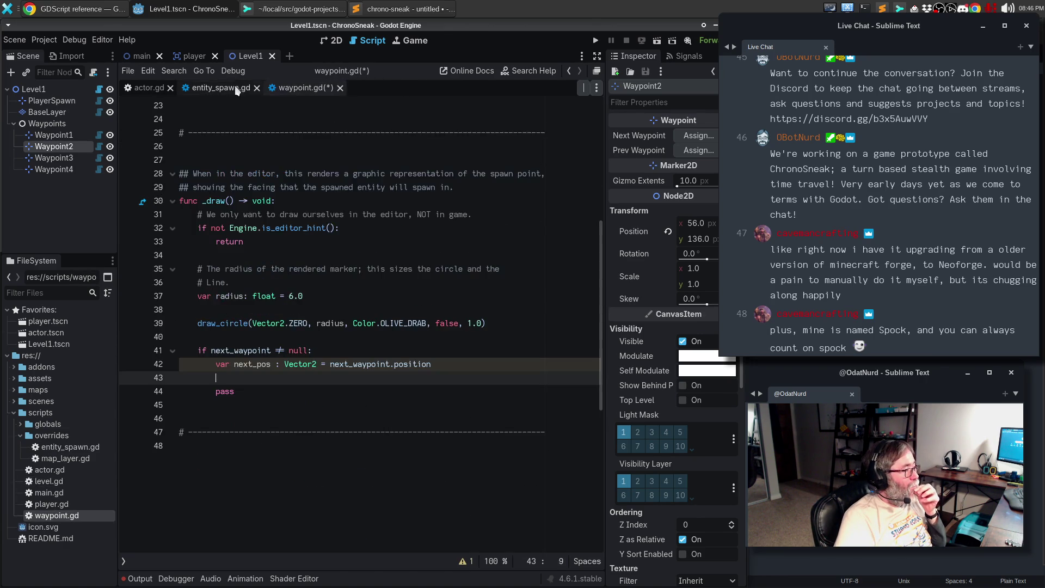
click(405, 376)
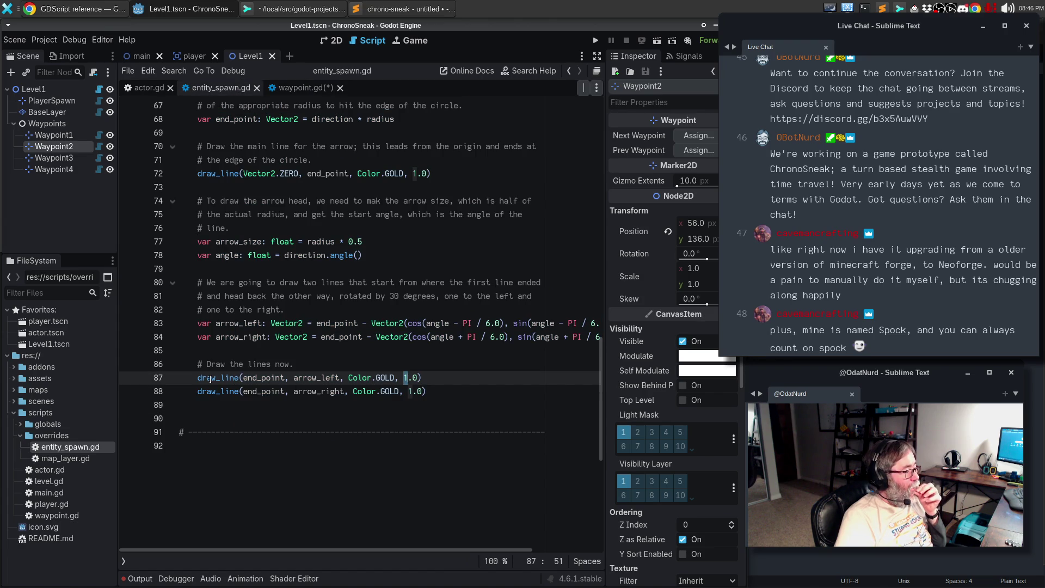
mouse_move(210, 379)
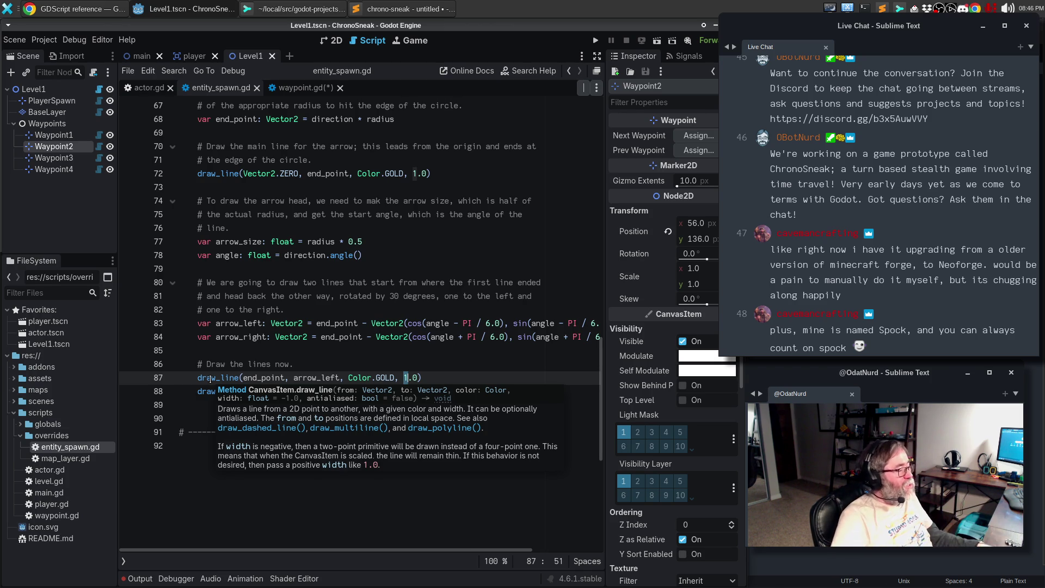
click(210, 380)
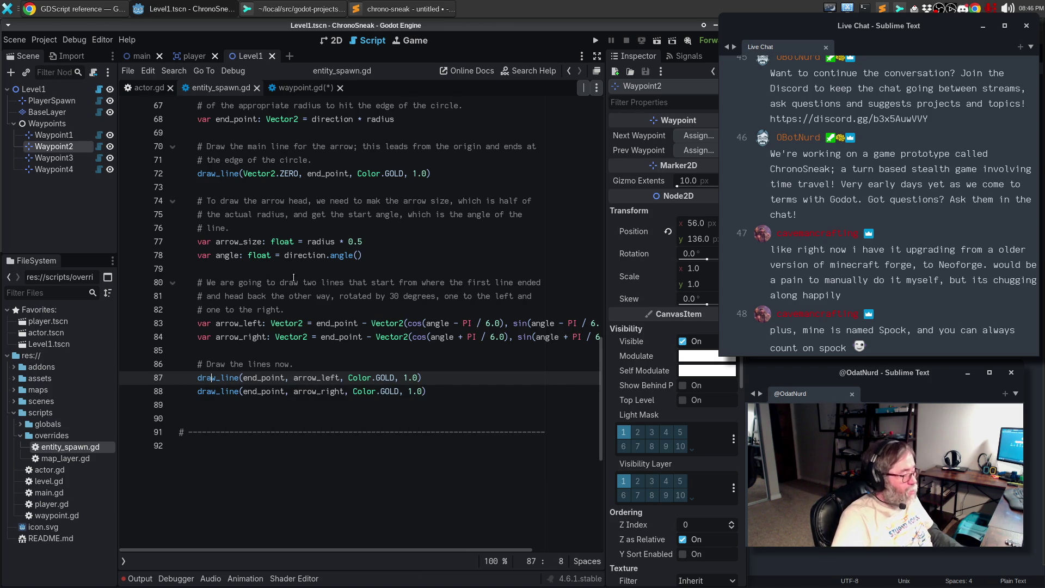
click(297, 88)
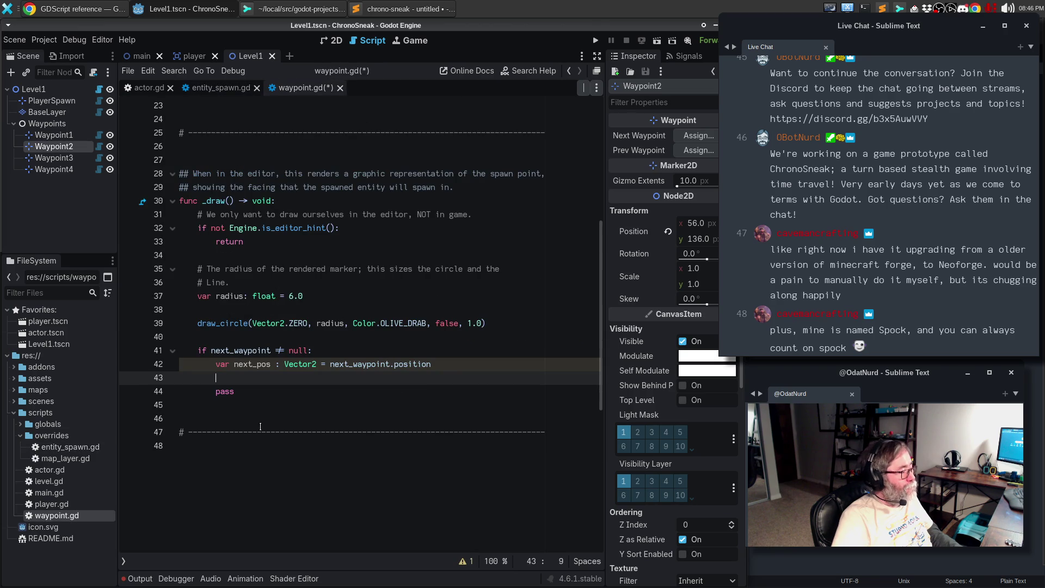
Step: Paste the draw_line call, fix its indent, and make it draw from position to next_pos
text(draw_line(end_point, arrow_left, Color.GOLD, 1.0))
click(232, 380)
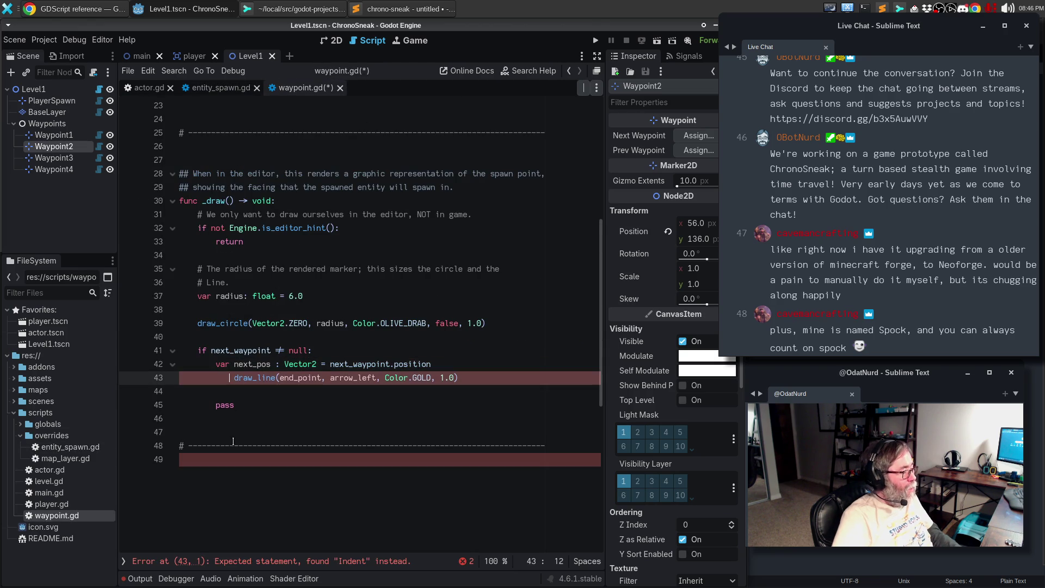
key(BackSpace)
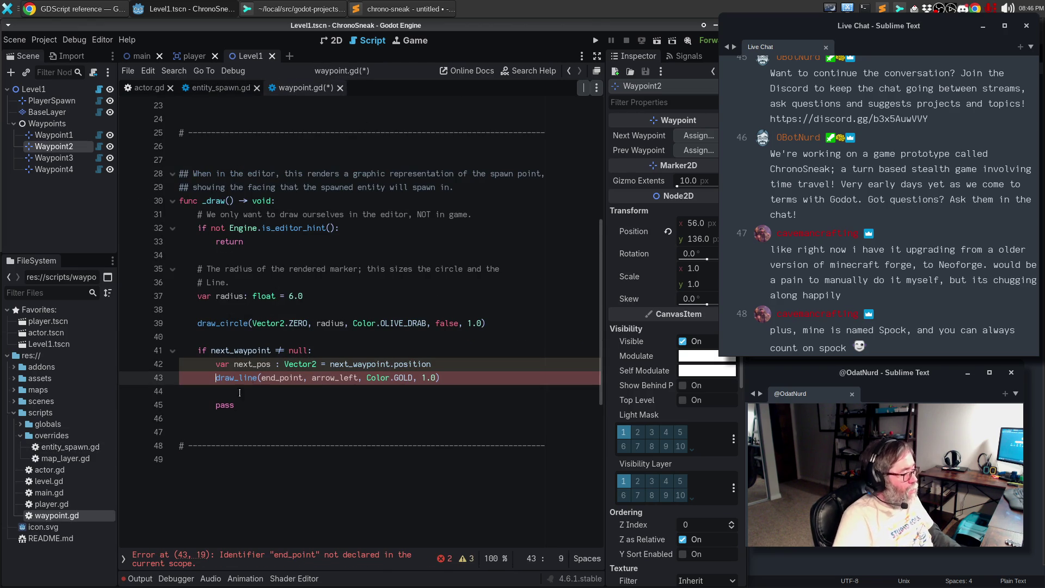
double_click(273, 379)
text(position)
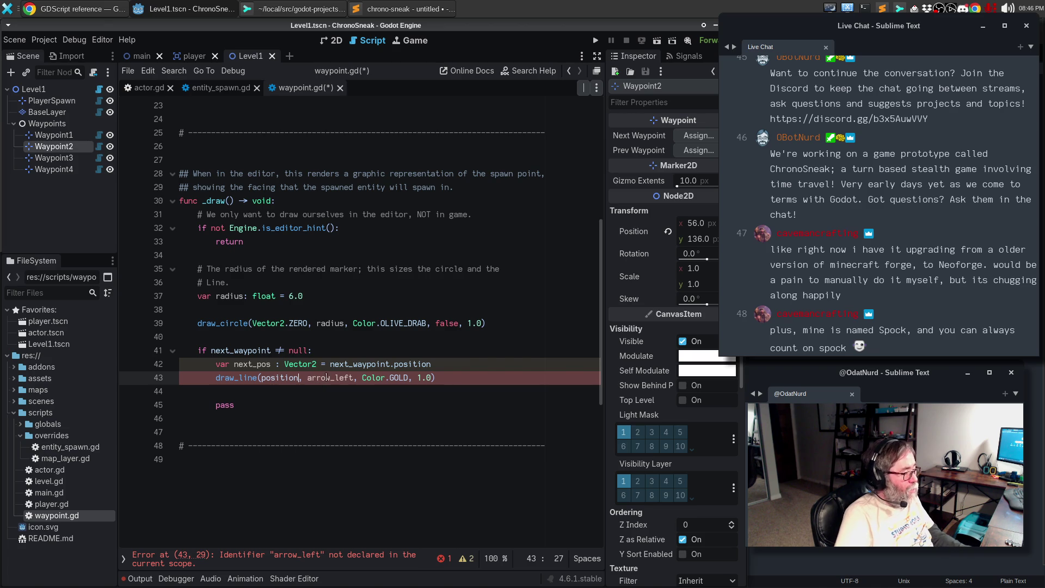
double_click(329, 378)
text(next_pos)
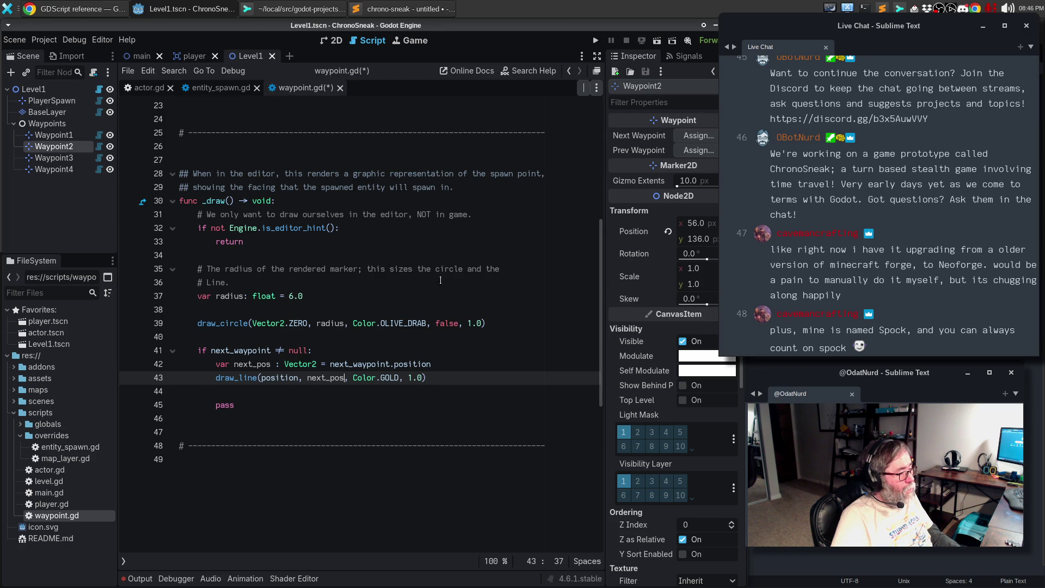
Step: Trim the radius comment to end 'sizes the circle.' and delete the leftover pass
drag(463, 269, 468, 281)
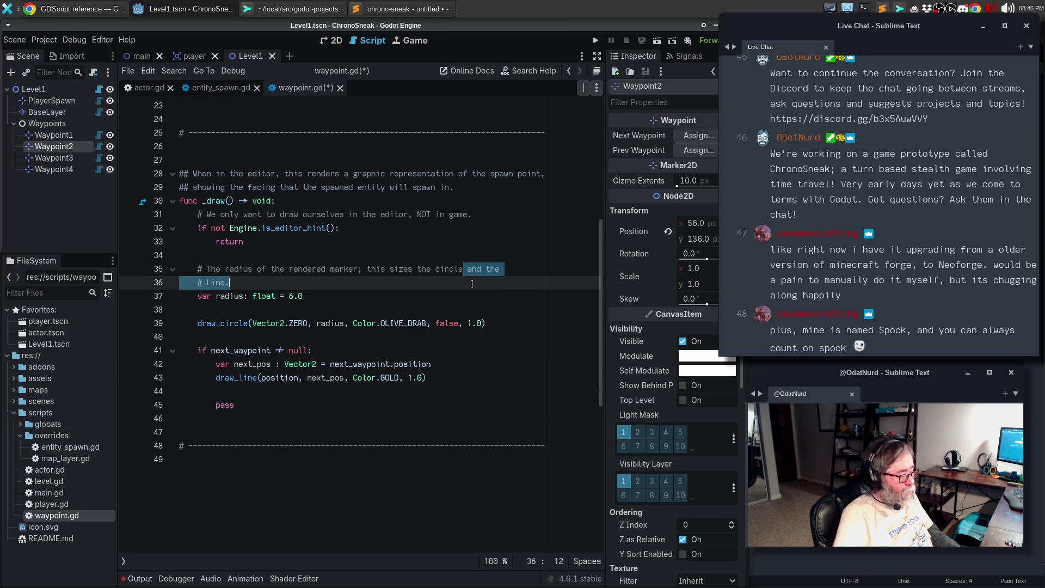
text(.)
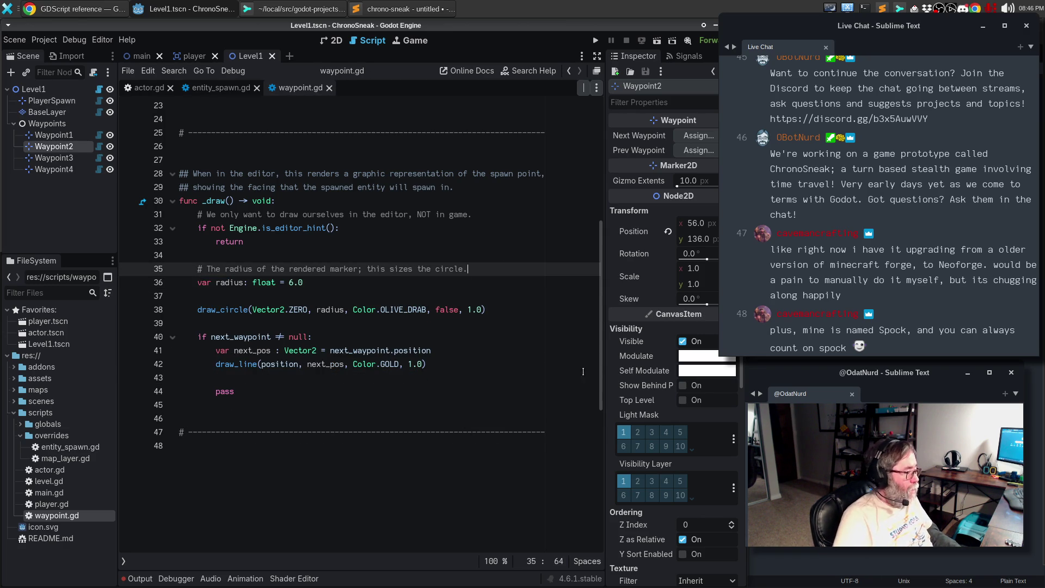
mouse_move(234, 391)
mouse_down()
mouse_move(131, 364)
mouse_move(130, 378)
mouse_up()
key(BackSpace)
key(BackSpace)
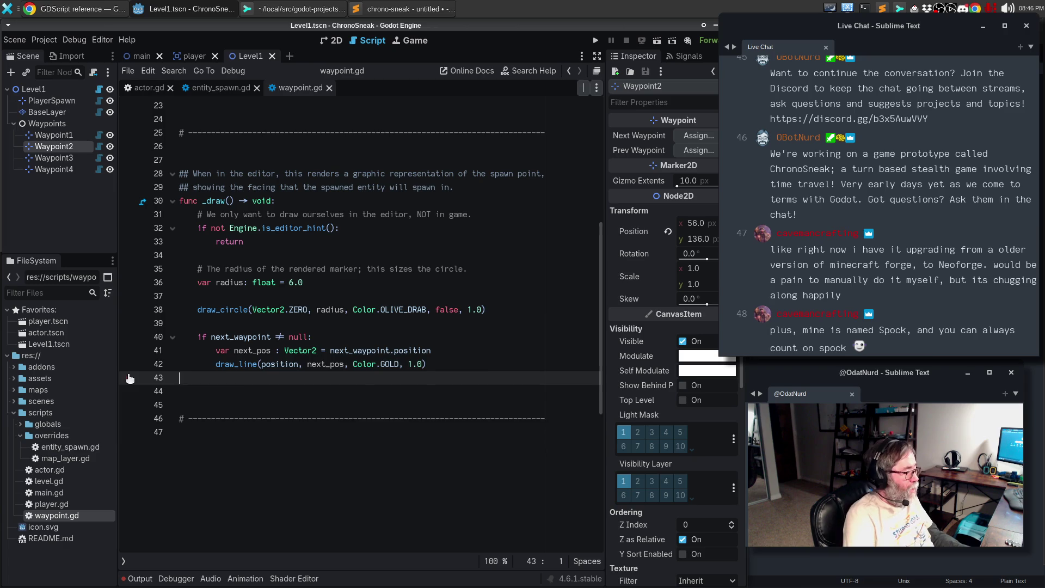
Step: Reload the saved Level1 scene from the Scene menu in the 2D view
click(330, 44)
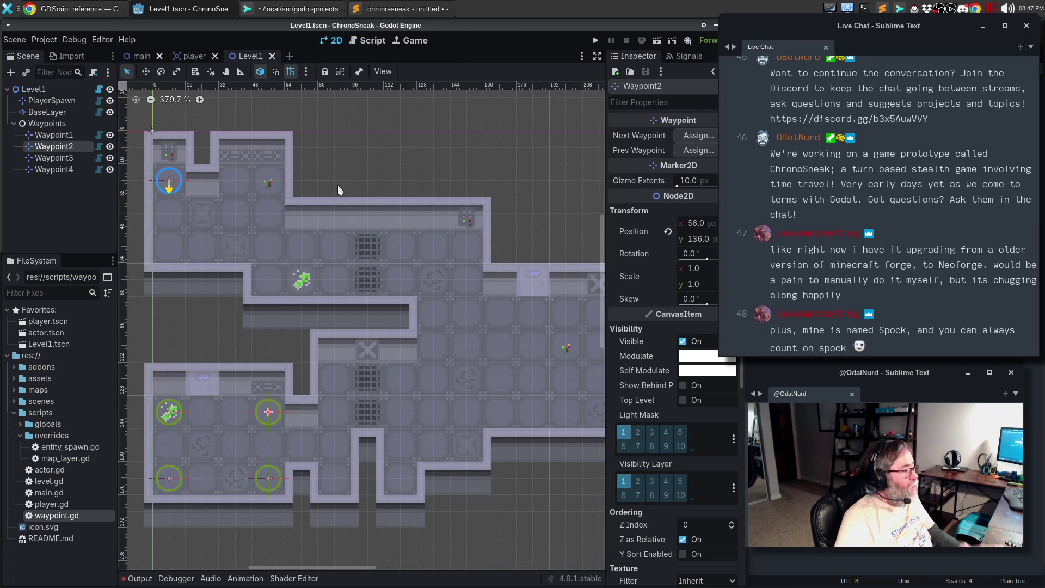
click(16, 40)
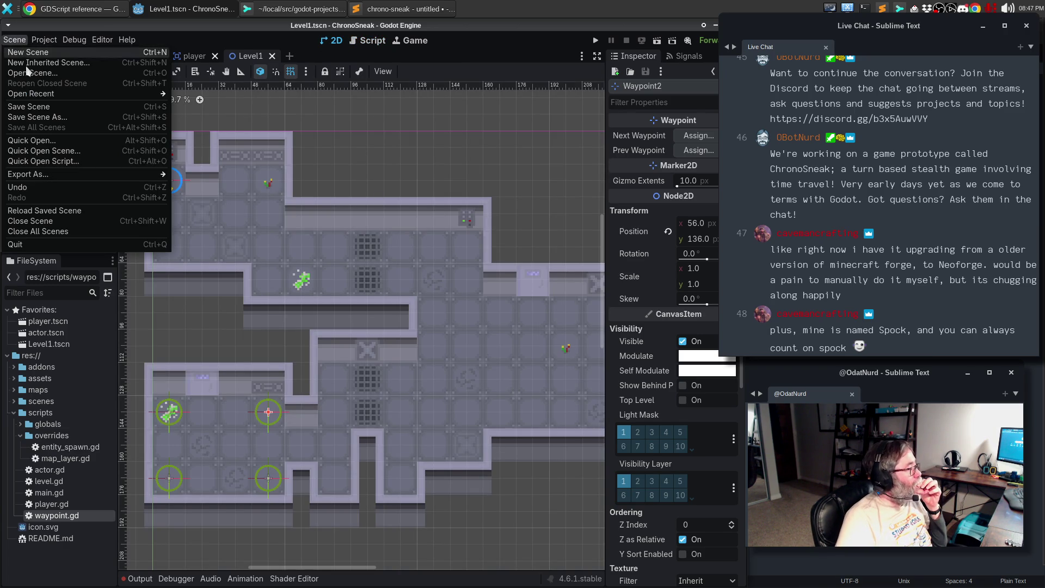
click(48, 211)
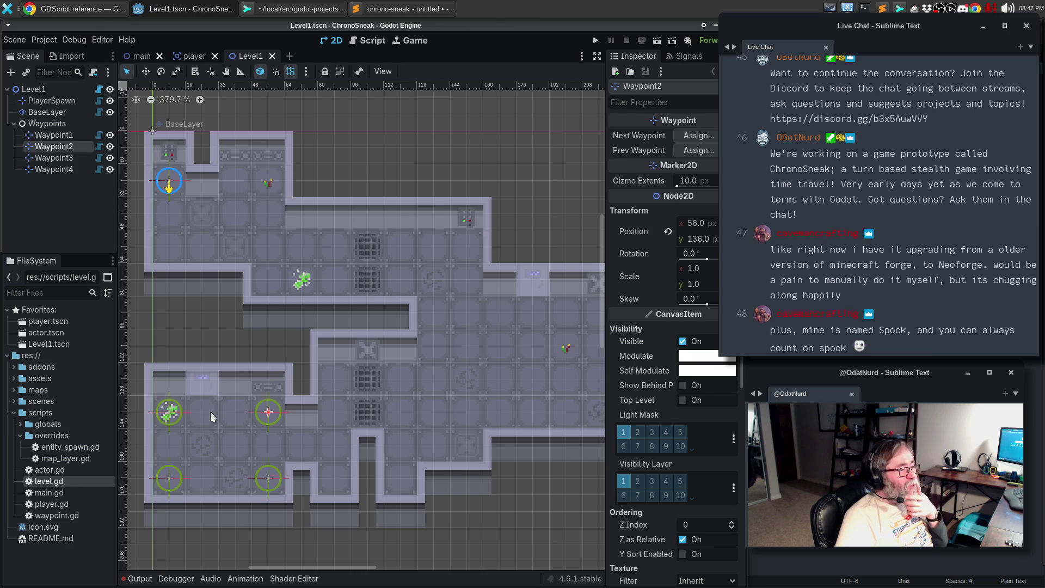
Step: Inspect Waypoints 1, 3 and 4, then show the Output log
click(54, 135)
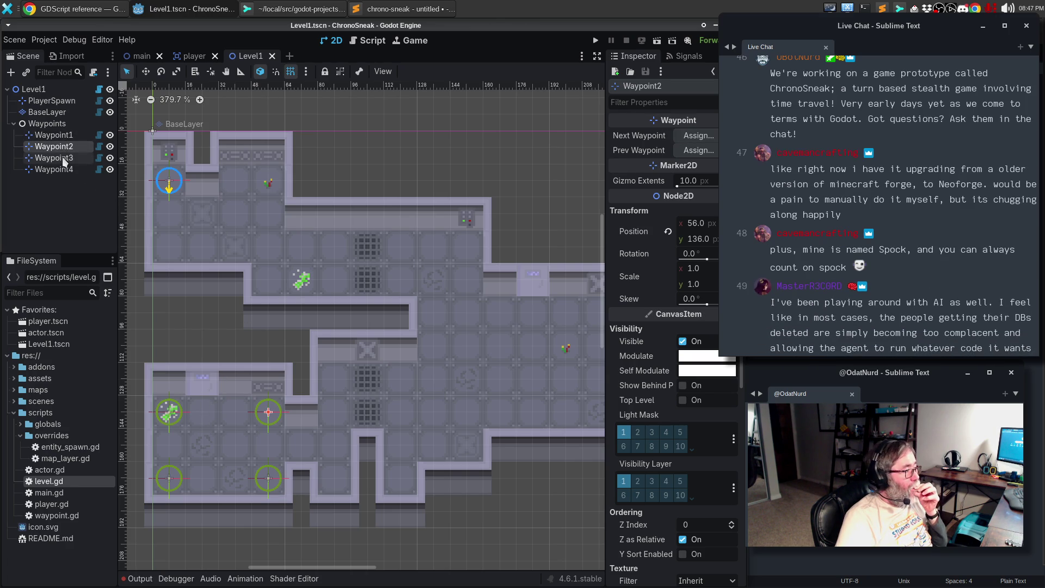
click(63, 158)
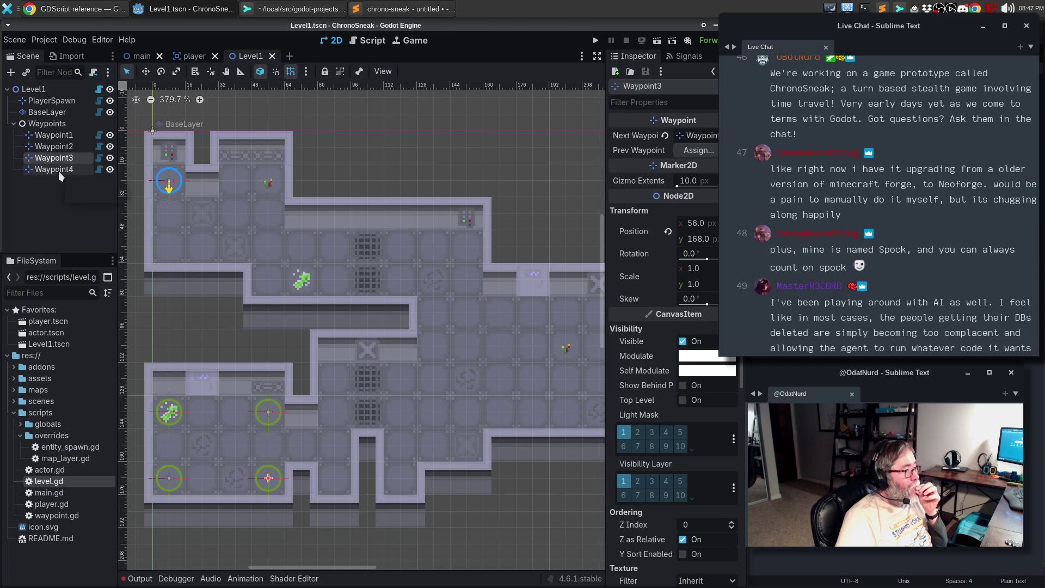
click(58, 170)
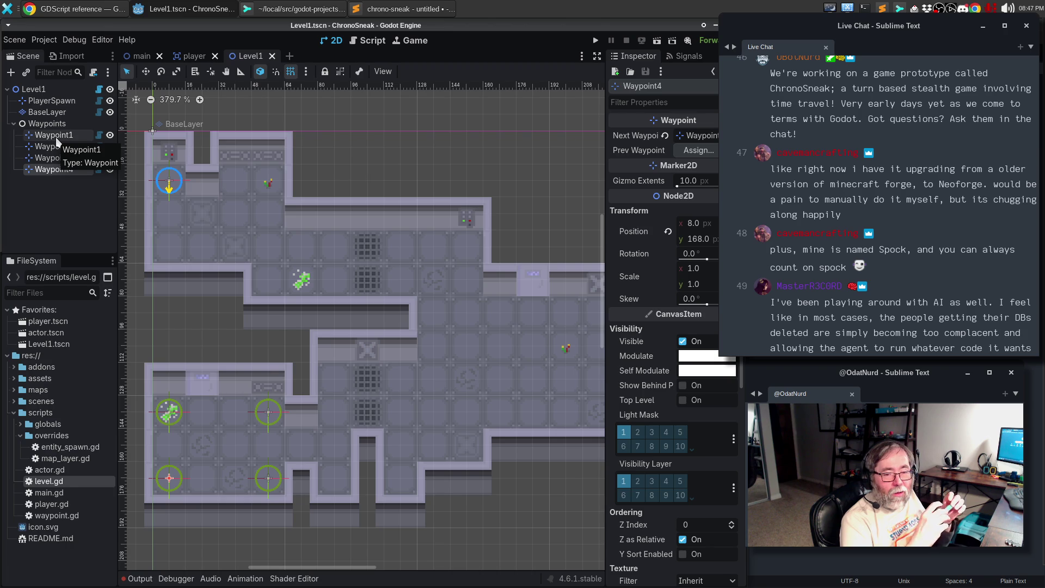
click(57, 139)
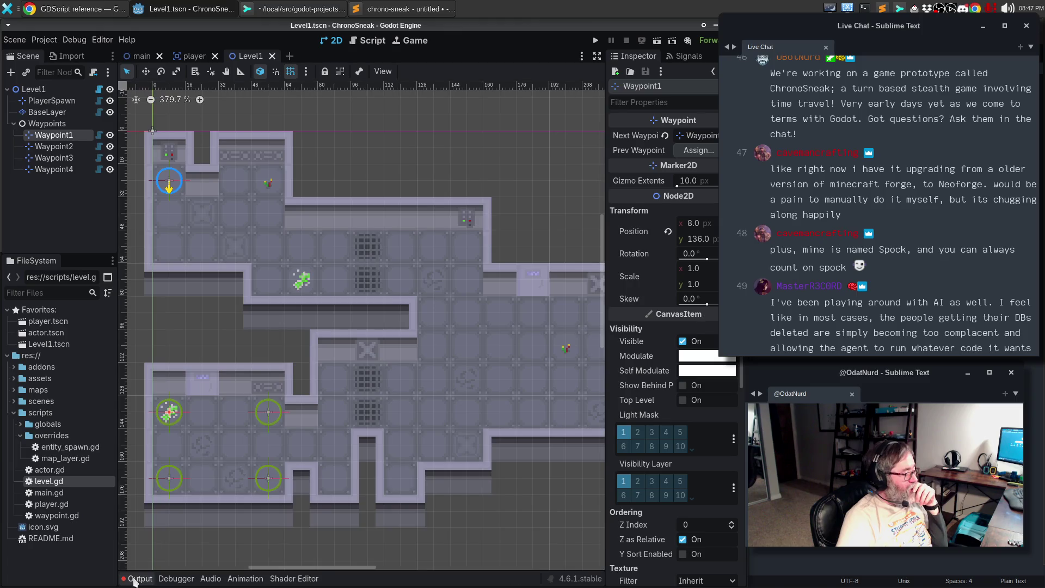
click(140, 578)
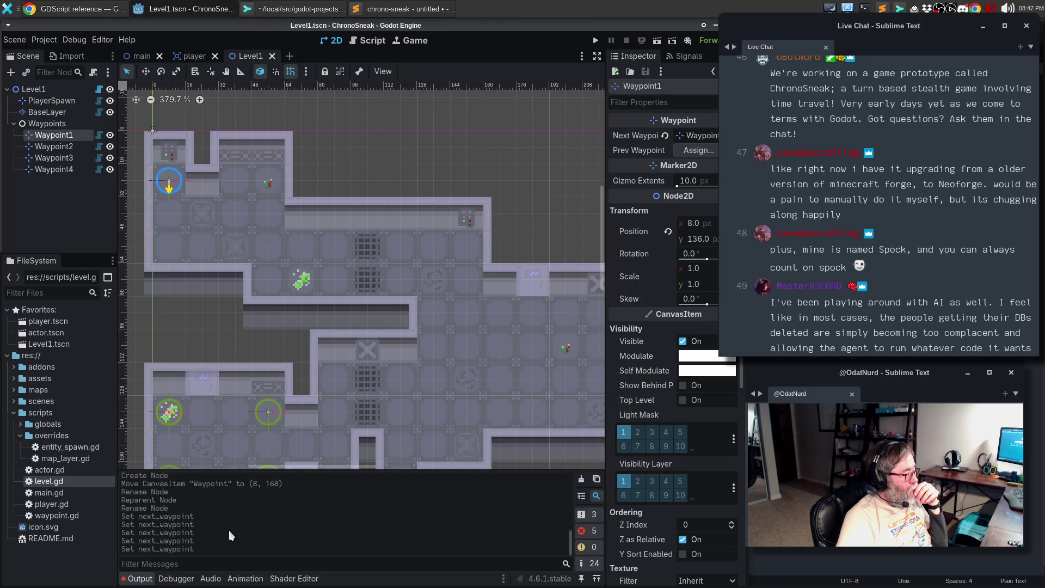
Step: Clear the Output log and return to Godot's level.gd script
click(581, 479)
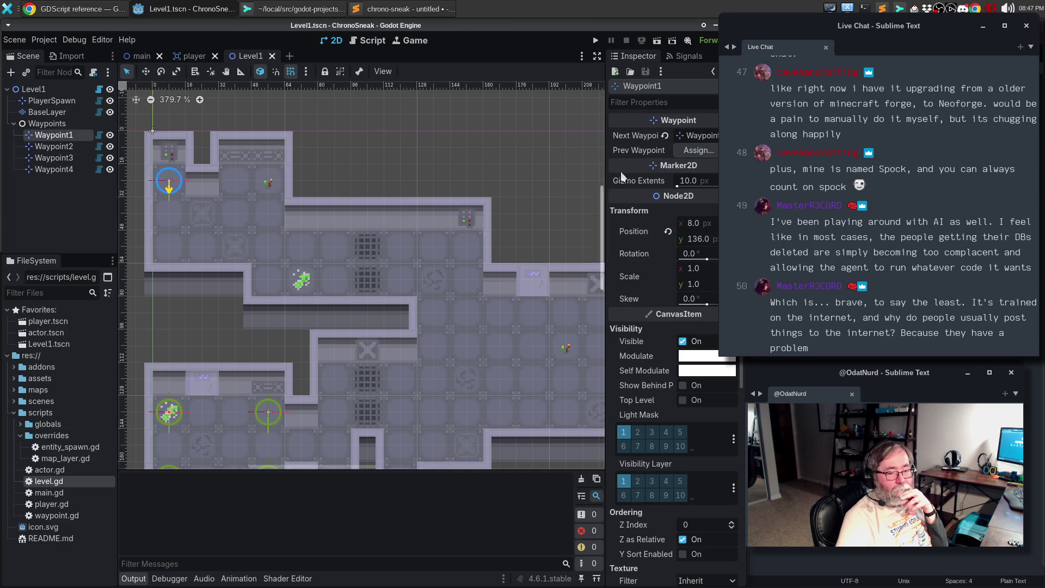
key(alt+Tab)
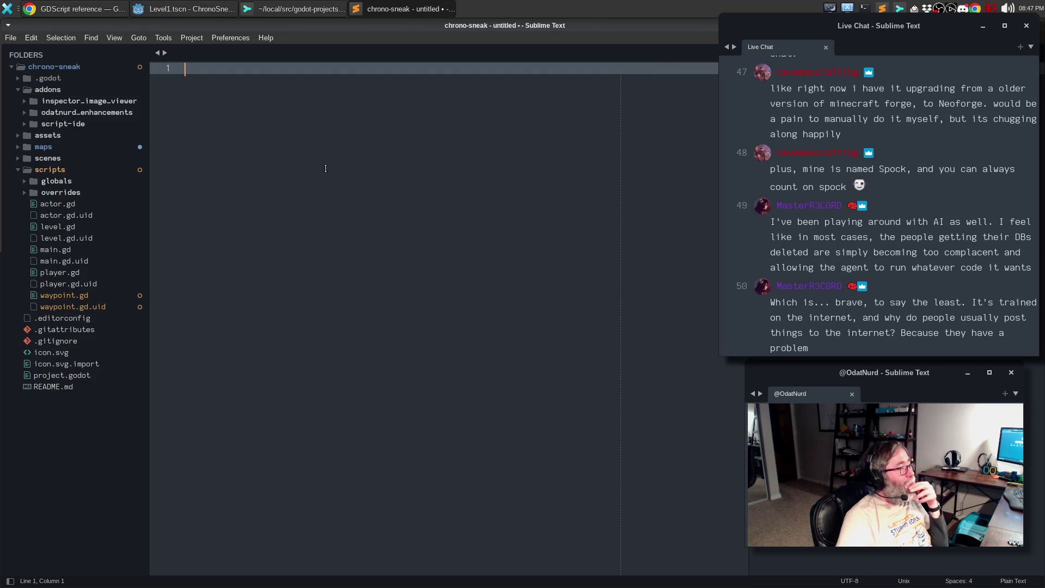
click(186, 13)
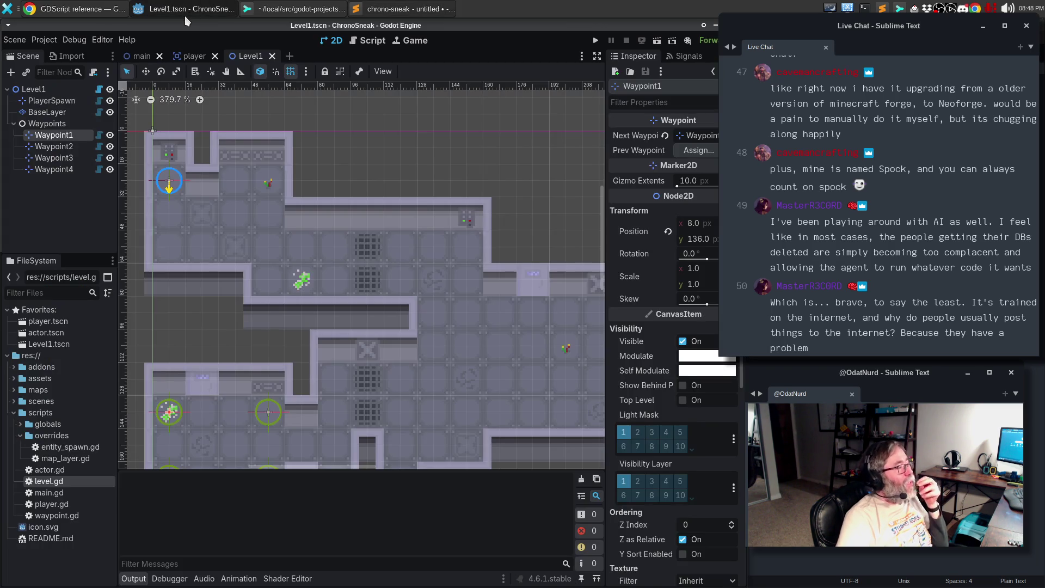
click(367, 41)
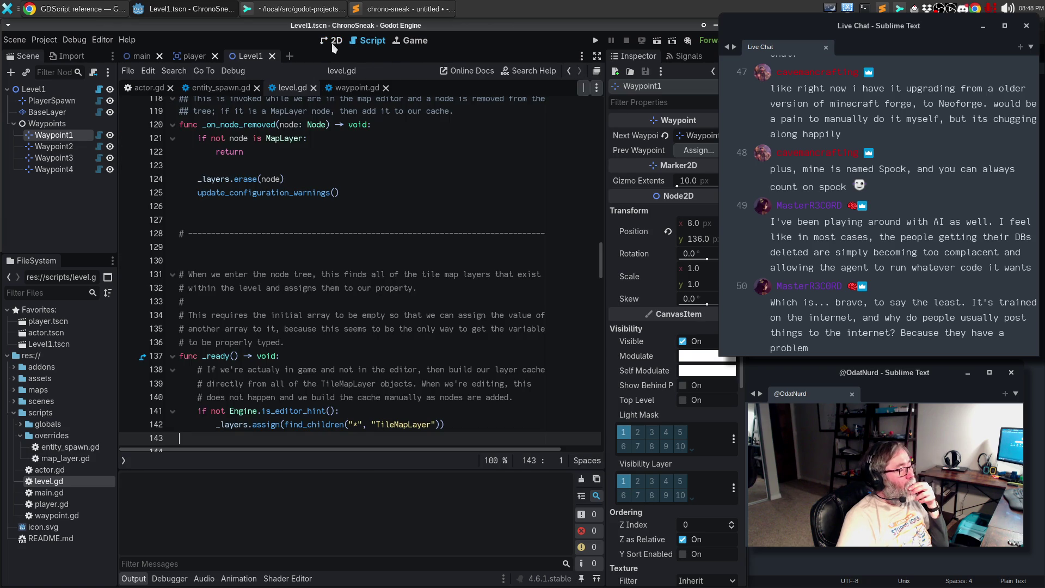
Step: Check the Editor menu, then switch to the Chrome GDScript reference page
click(333, 43)
click(359, 44)
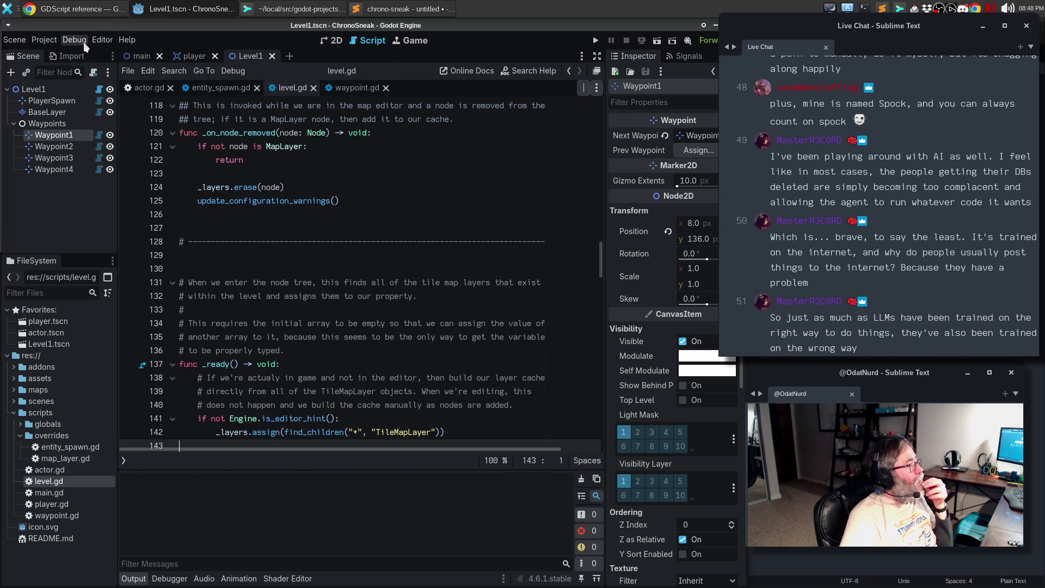
click(98, 43)
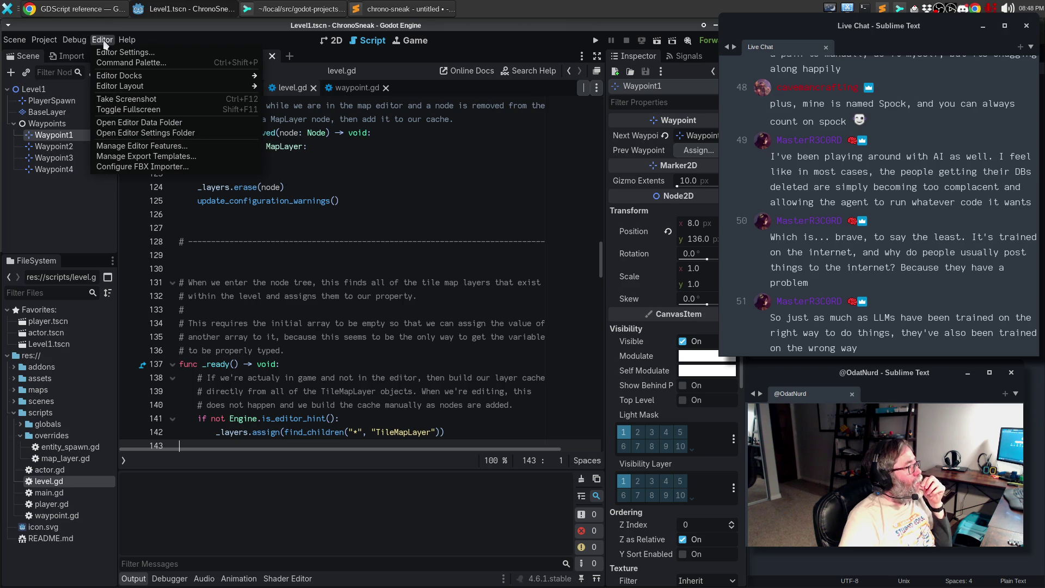
click(94, 10)
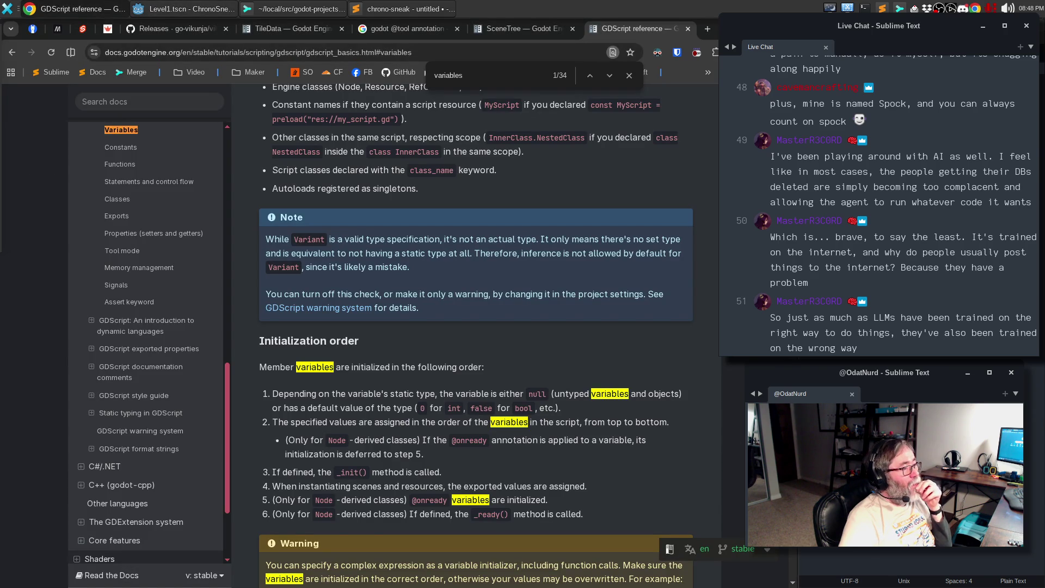
Step: In a new tab, Google 'godot setting to focus the script for a scene when switching to the editor from the scene view'
click(707, 29)
text(godot setting to)
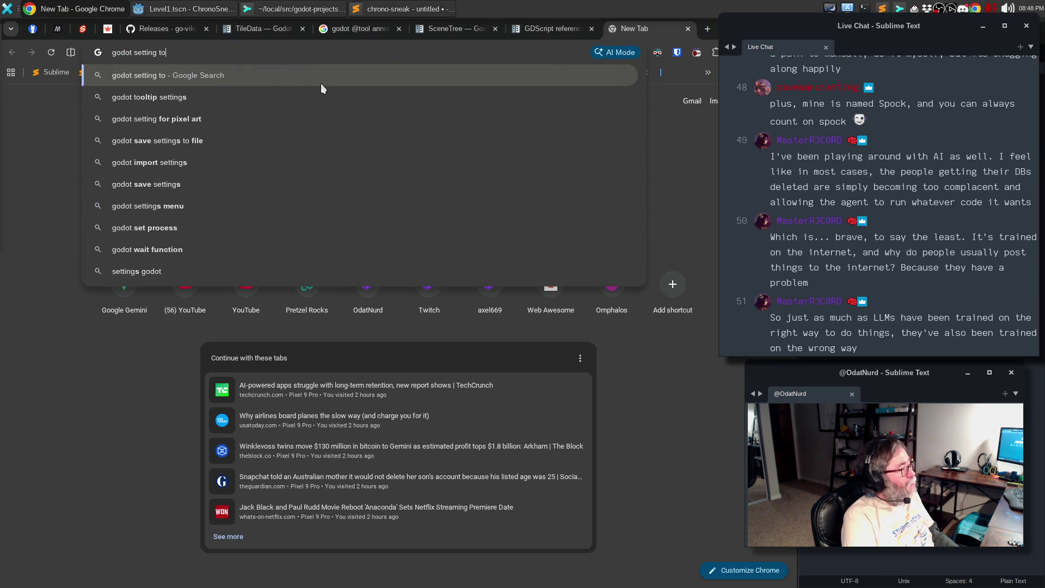
text( focus the sc)
text(ruot)
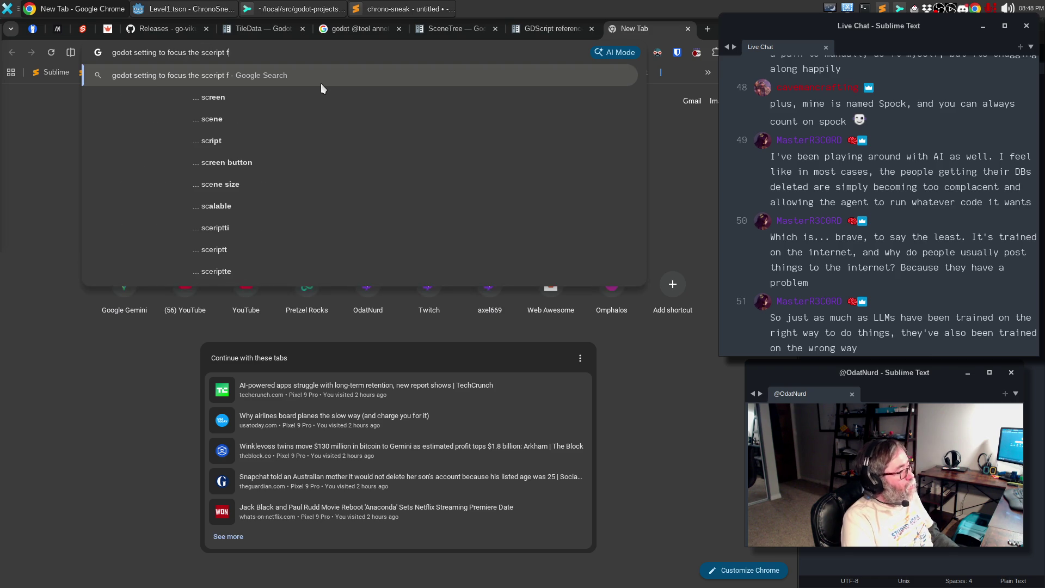
key(BackSpace)
key(BackSpace)
key(BackSpace)
text(ipt for a scene when switching t)
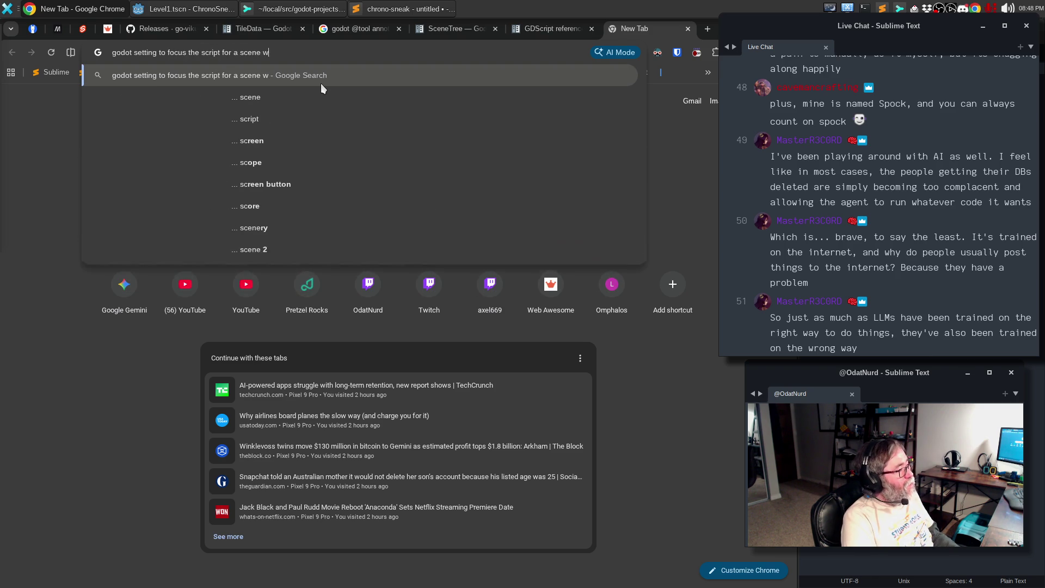
text(o the editor )
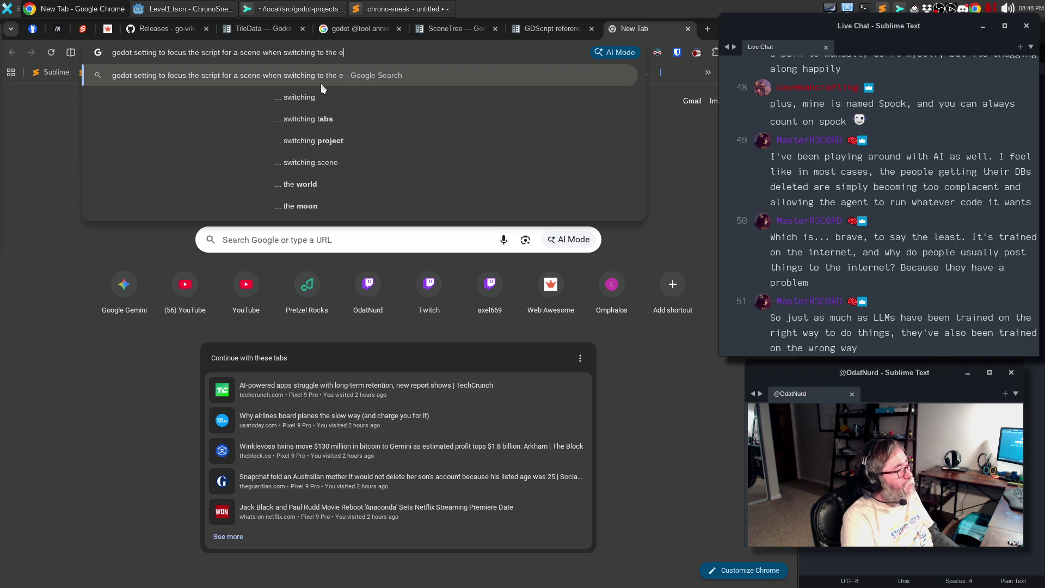
text(from the scene view)
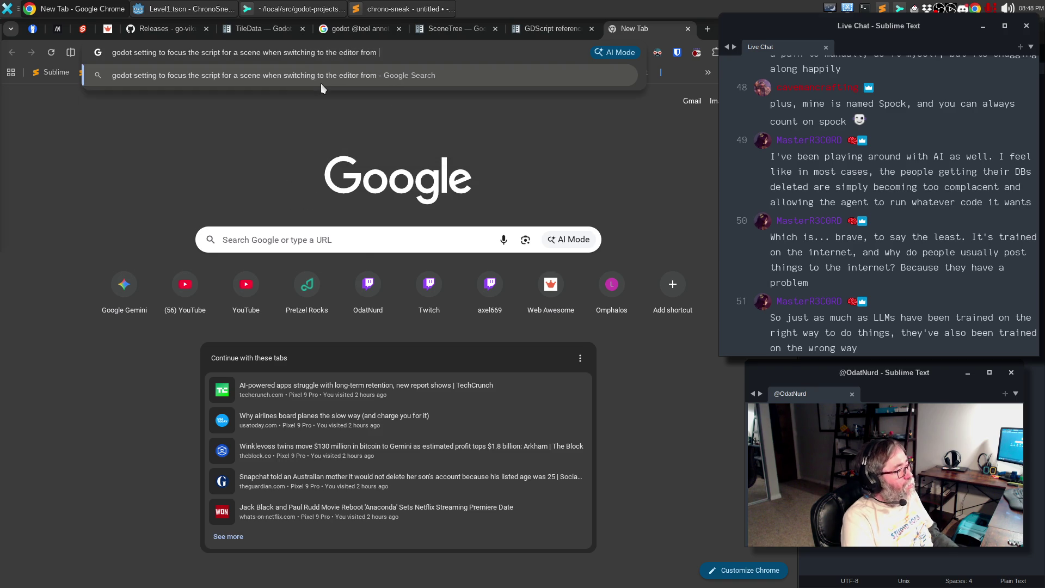
key(Return)
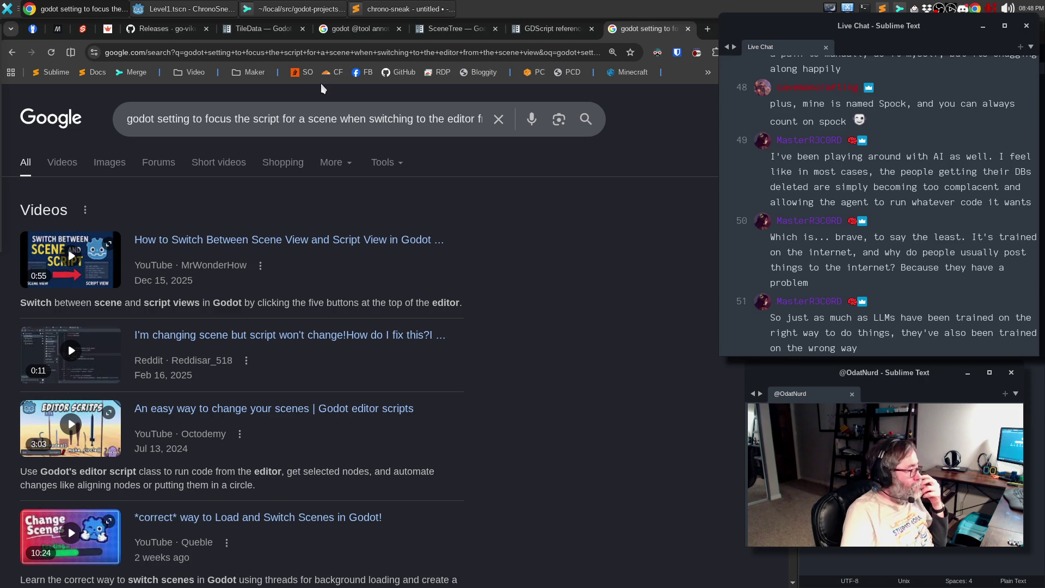
Step: Open the r/godot result about automatically opening the script when switching scenes
scroll(323, 244, down, 2)
scroll(322, 245, down, 3)
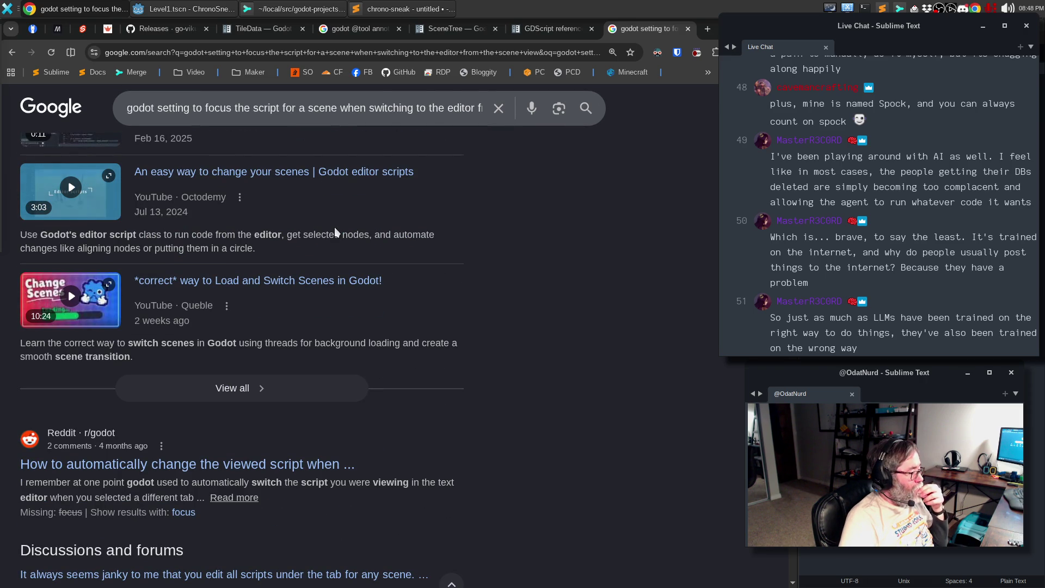
scroll(334, 227, down, 5)
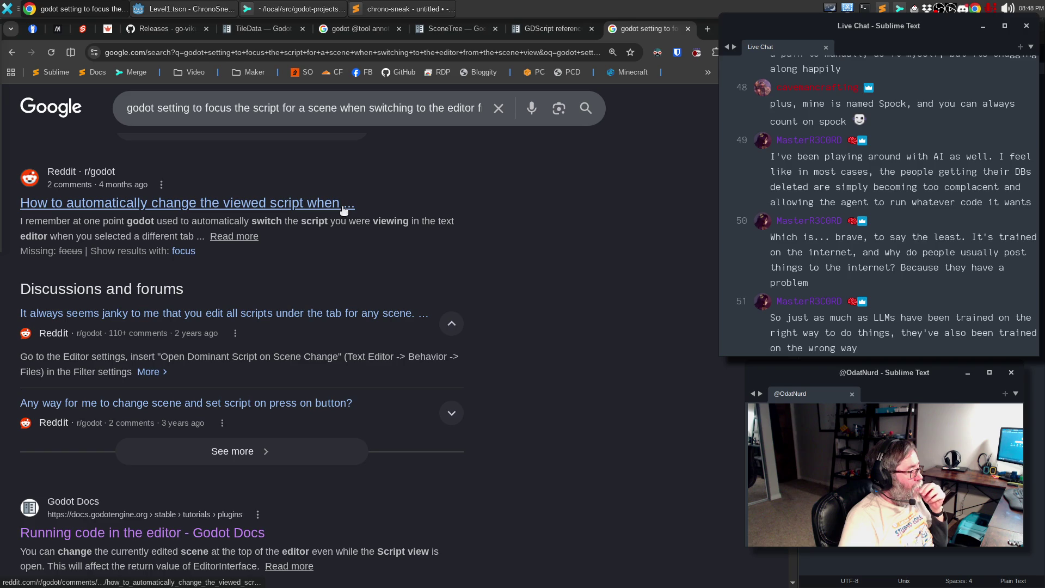
scroll(344, 210, down, 3)
scroll(344, 210, down, 3)
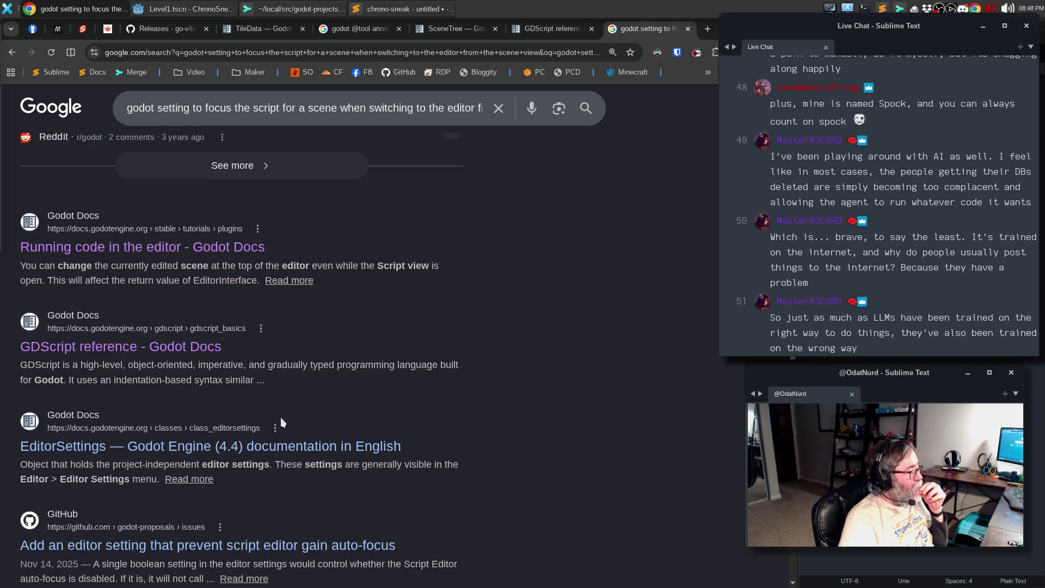
scroll(280, 419, down, 5)
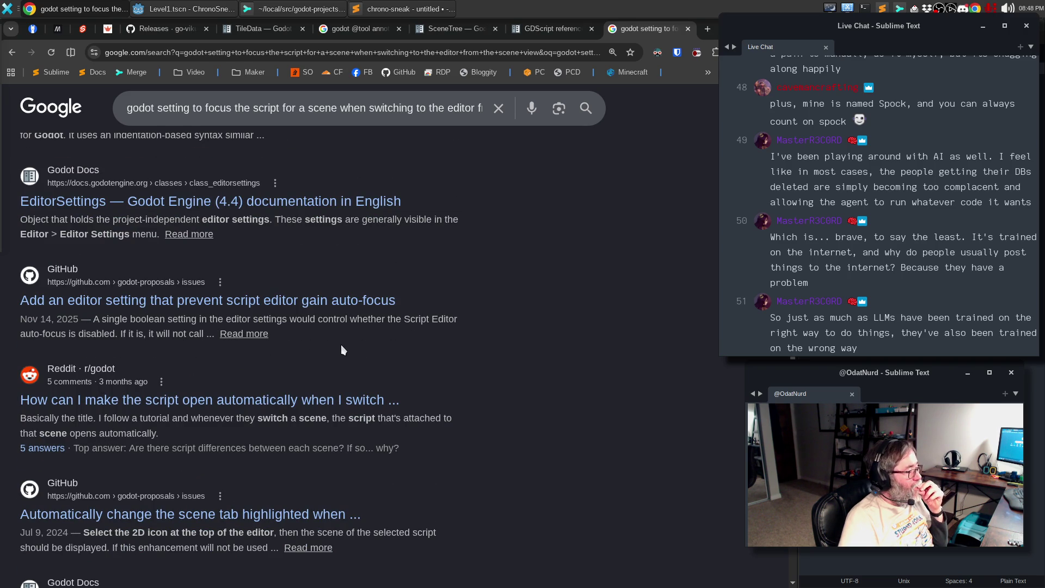
click(239, 399)
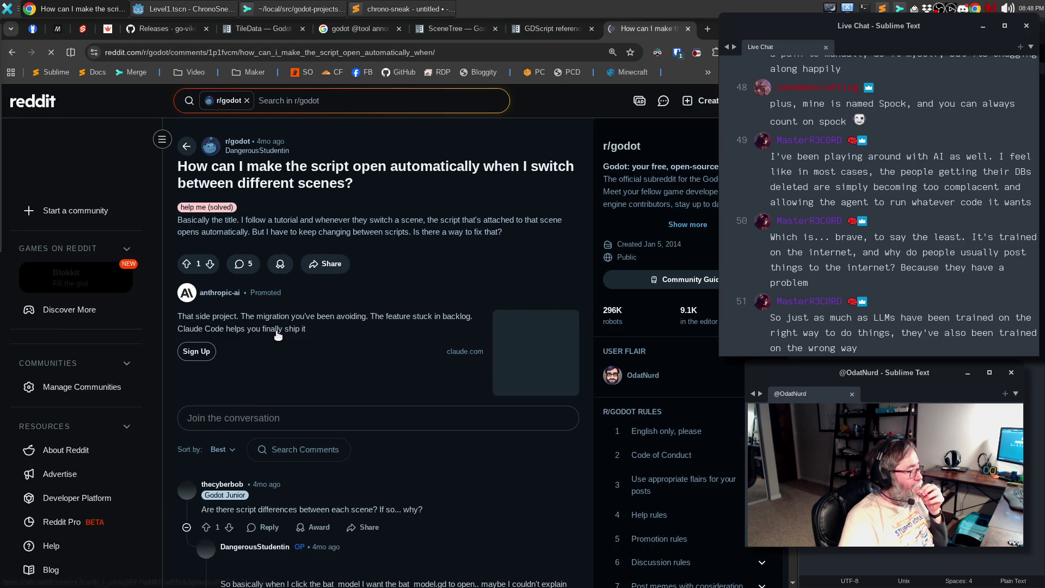
Step: Read the thread and follow its link to the post about auto-changing the viewed script
scroll(277, 334, down, 3)
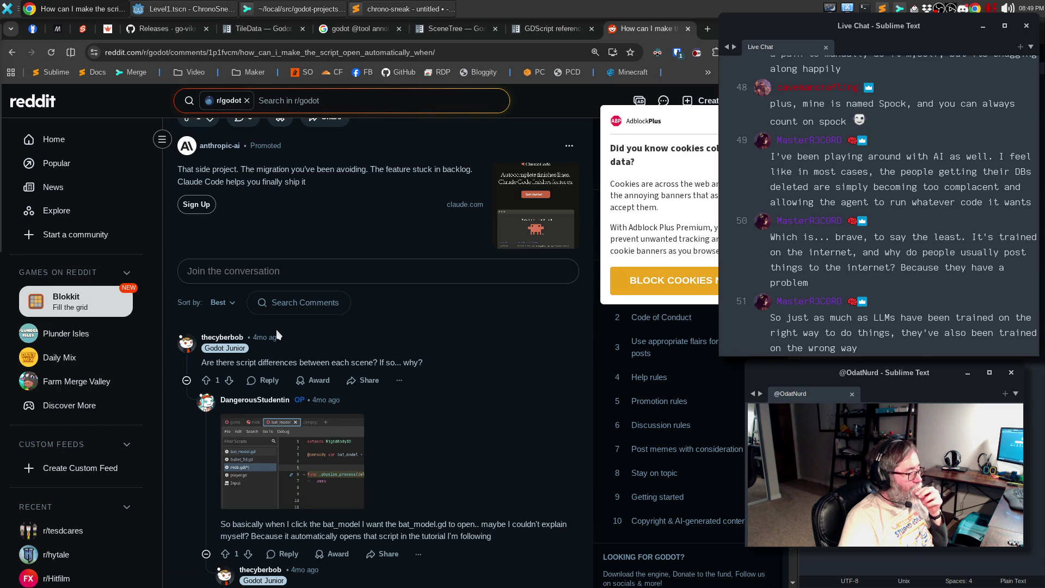
scroll(278, 334, down, 3)
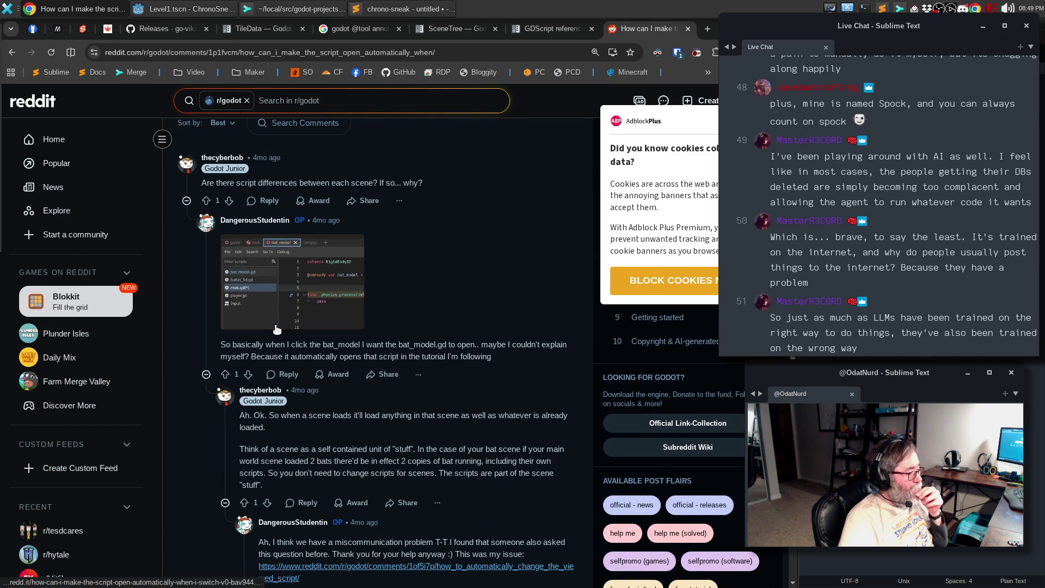
scroll(277, 329, down, 2)
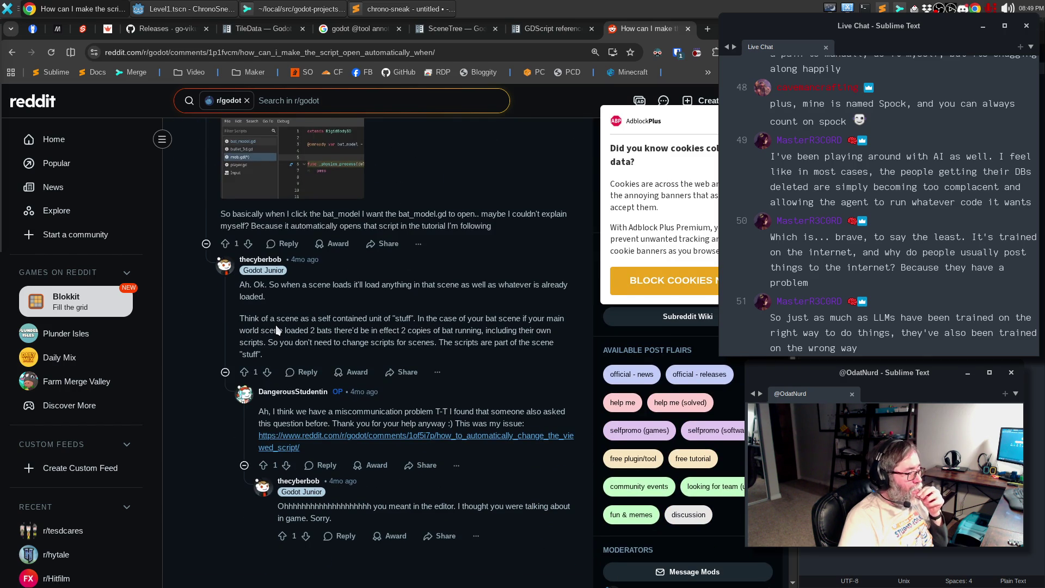
click(326, 436)
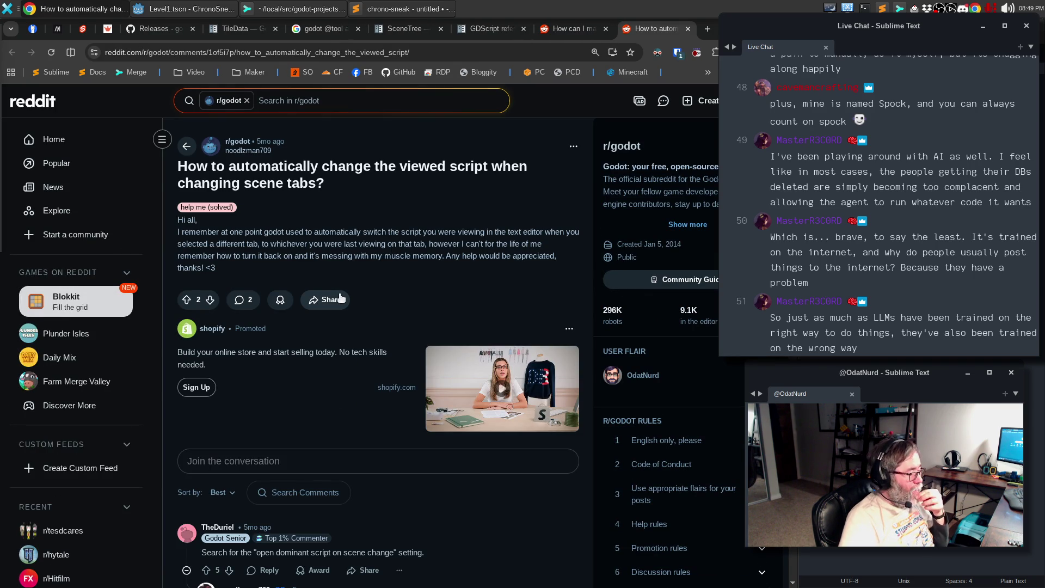
scroll(340, 297, down, 3)
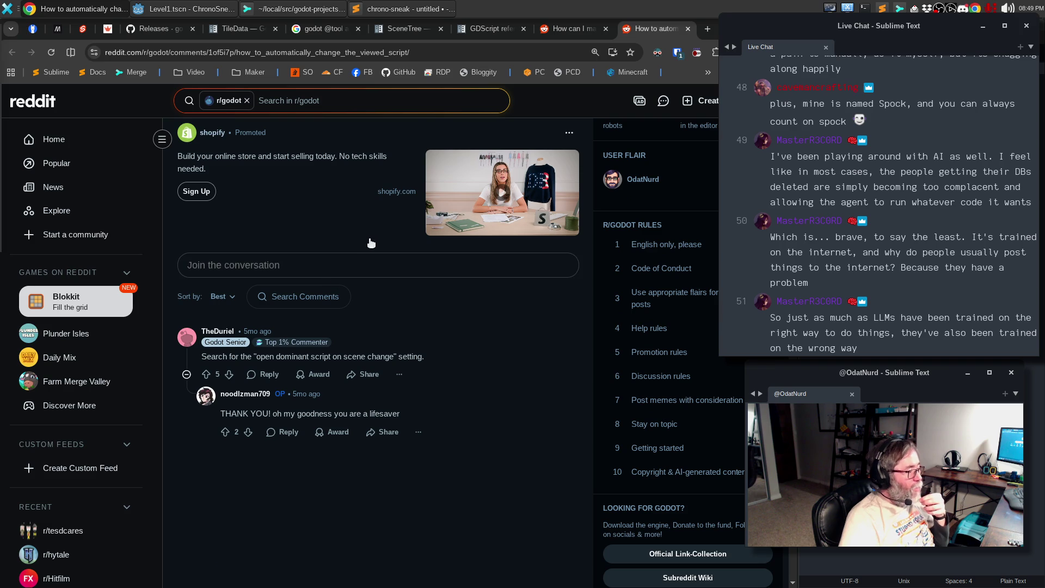
scroll(366, 243, up, 2)
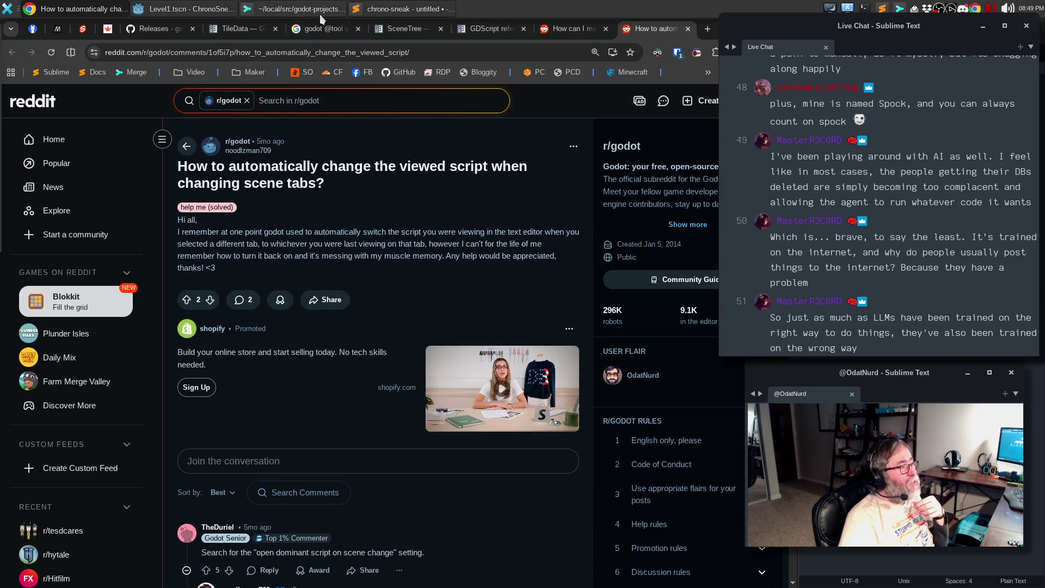
click(189, 9)
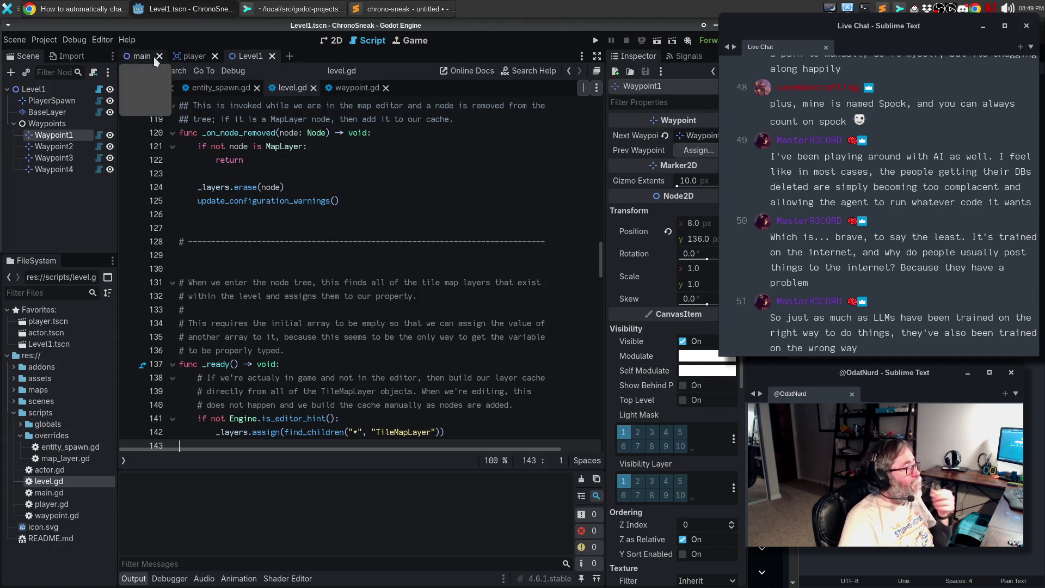
Step: Filter Project Settings for 'dominant', then close it unchanged
click(102, 40)
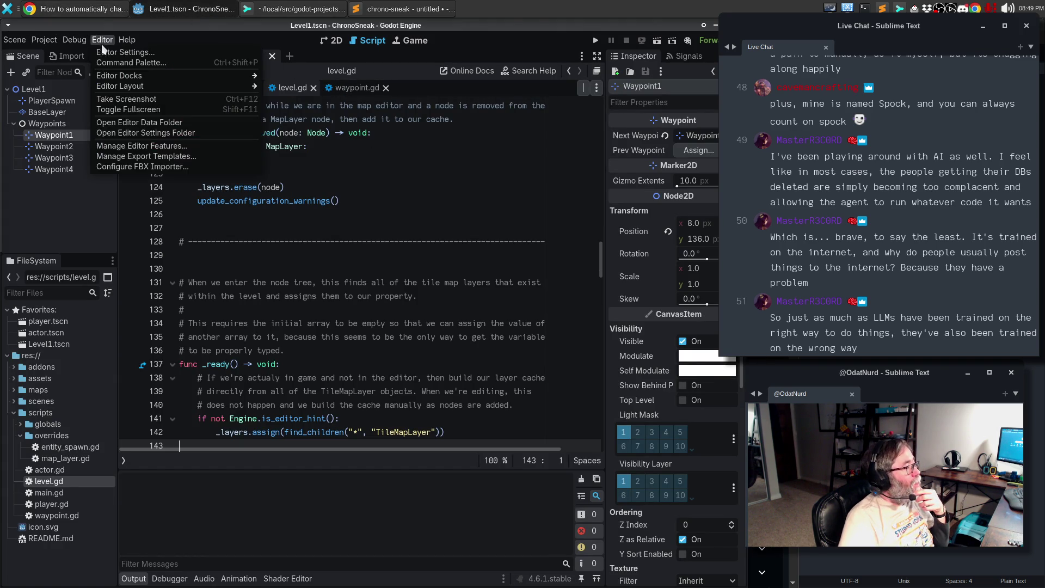
click(48, 52)
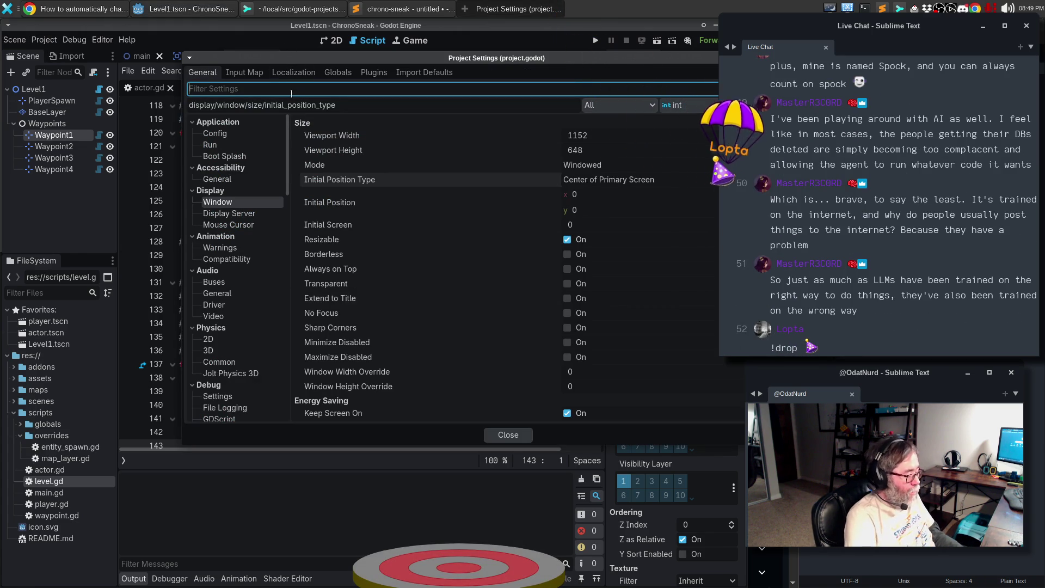
text(domin)
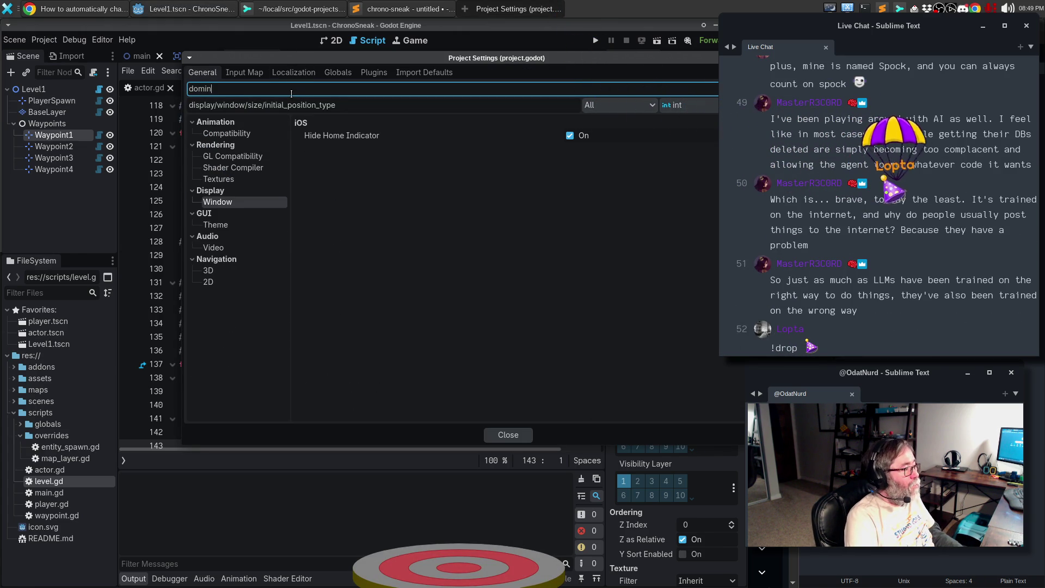
text(ant)
key(Escape)
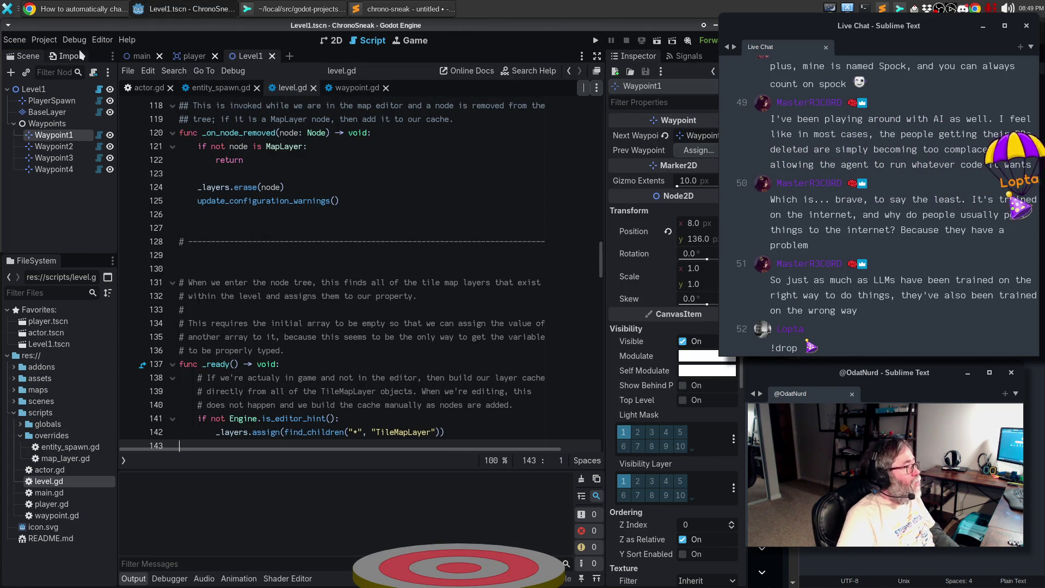
Step: Turn off Open Dominant Script on Scene Change in Editor Settings, then close level.gd
click(102, 40)
click(114, 50)
text(dominant)
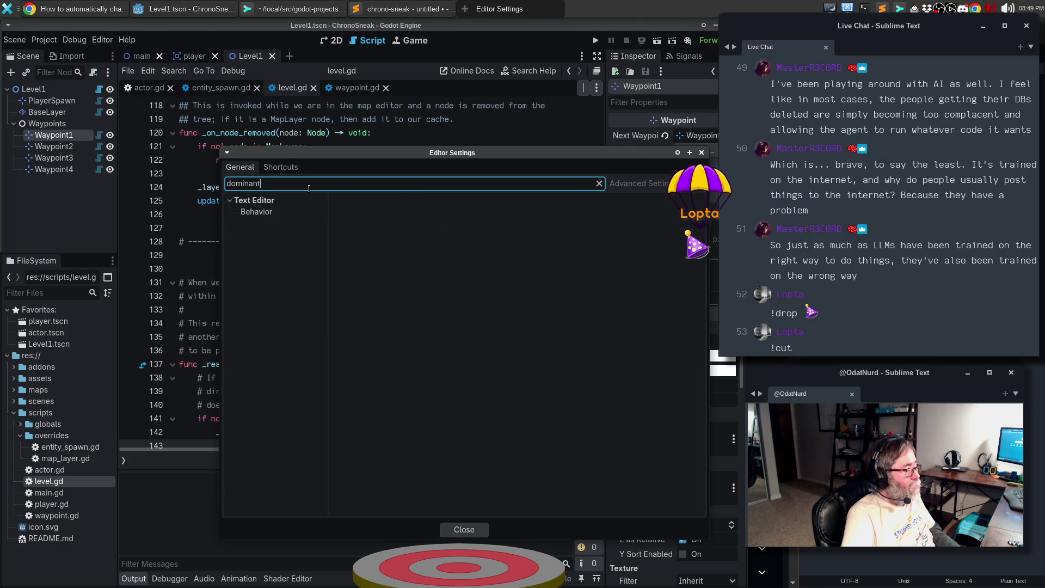
click(281, 213)
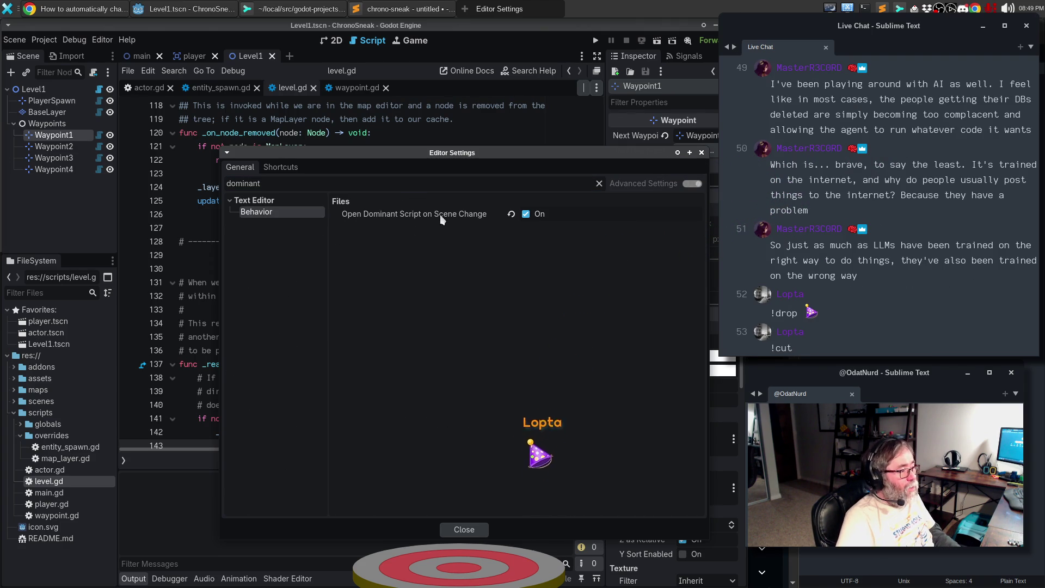
click(524, 215)
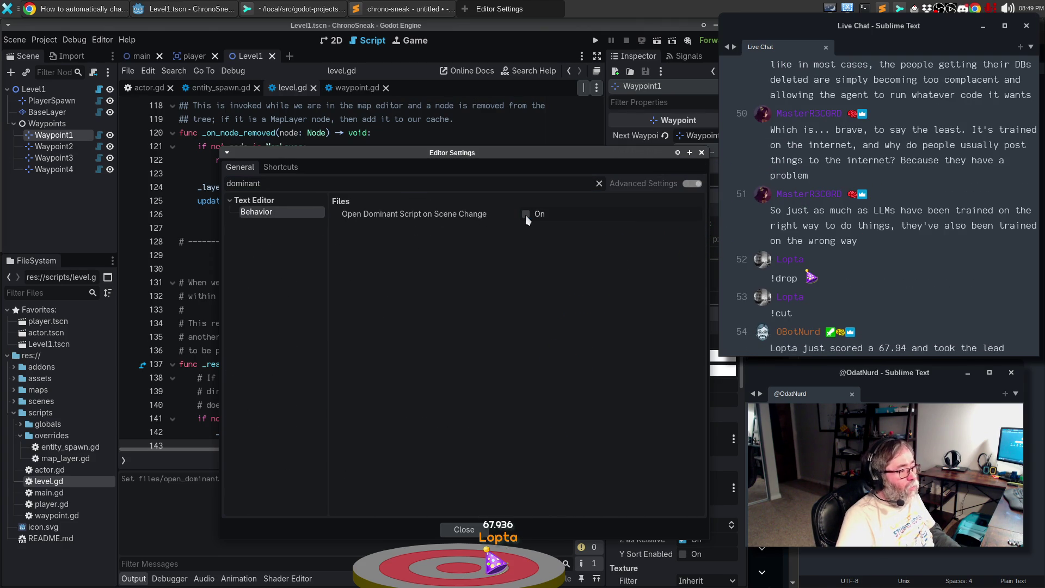
click(701, 153)
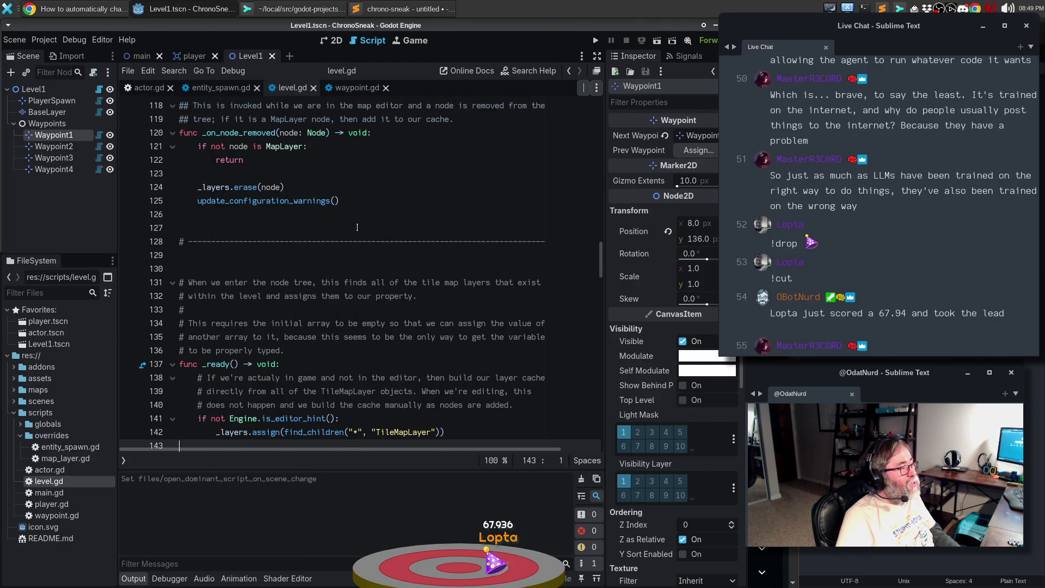
click(314, 88)
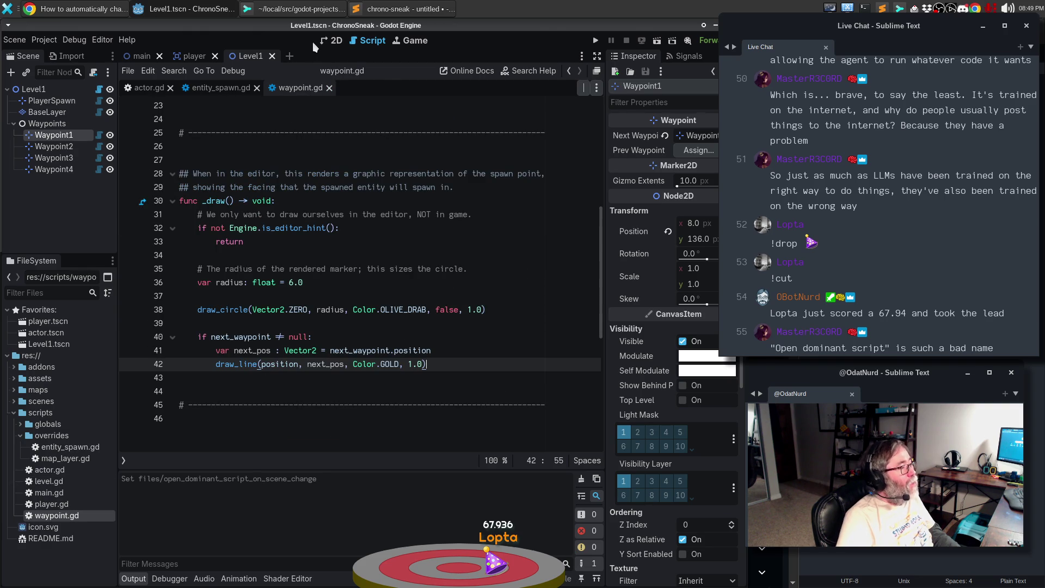
Step: Replace position with Vector2.ZERO as the draw_line start point in waypoint.gd
click(336, 45)
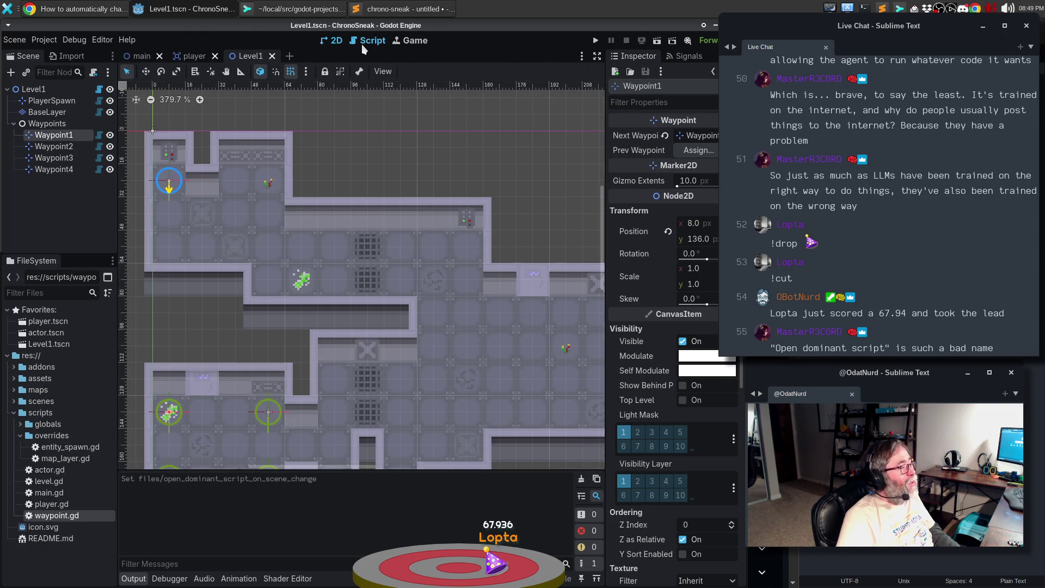
click(366, 43)
click(404, 309)
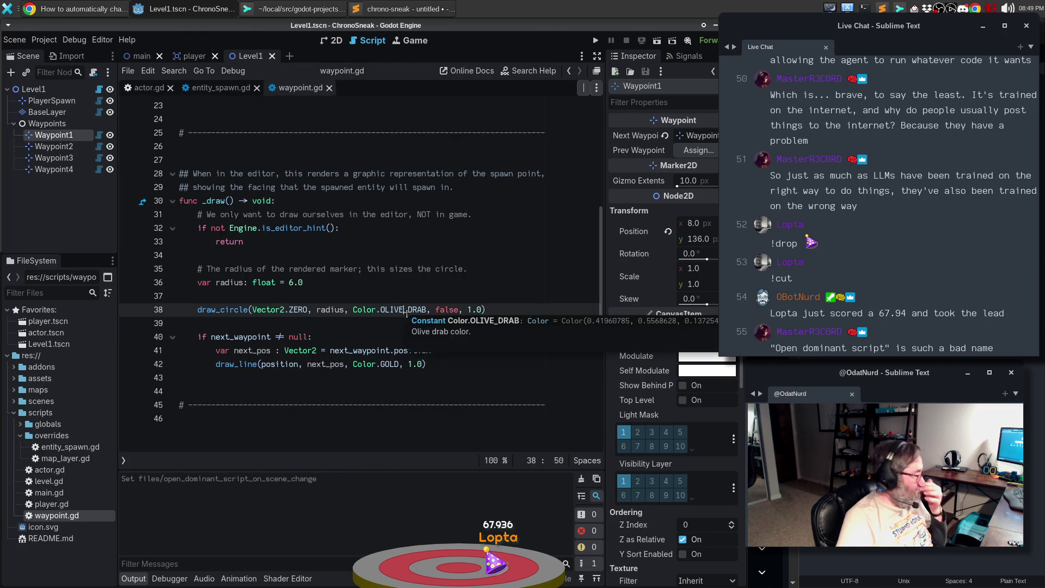
click(460, 374)
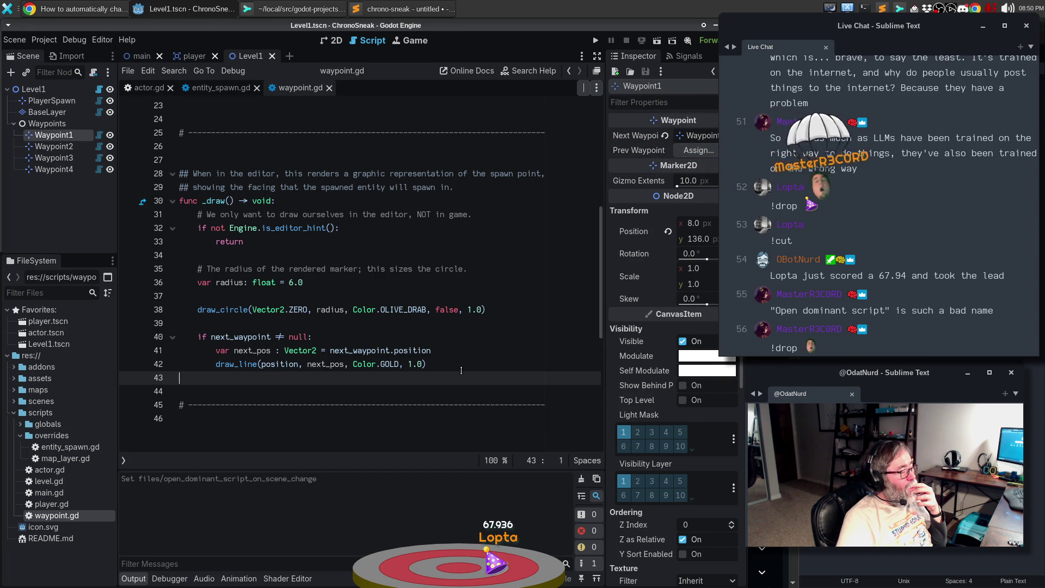
click(253, 309)
drag(253, 309, 304, 309)
key(ctrl+c)
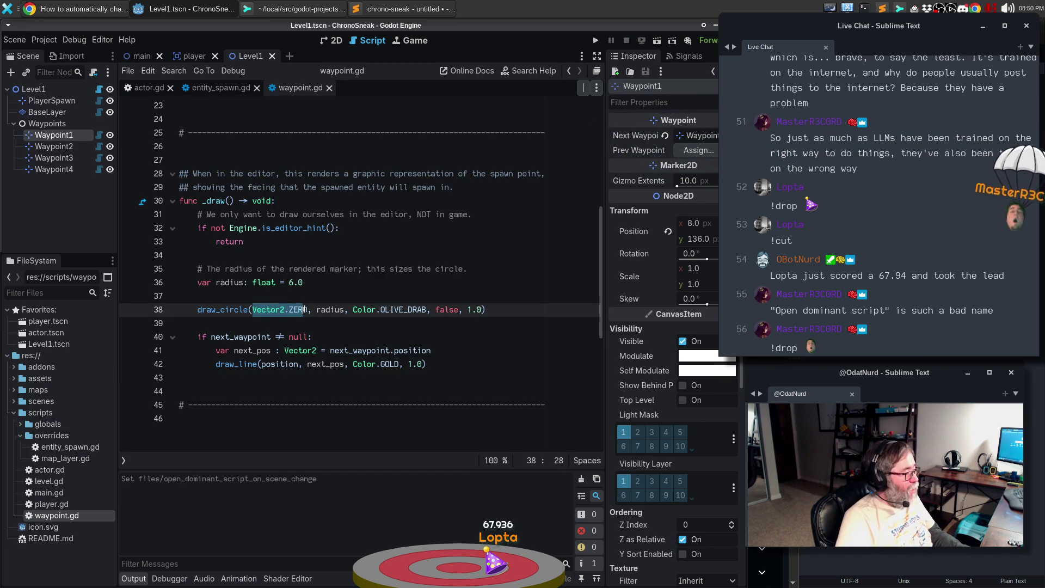
double_click(285, 364)
key(ctrl+v)
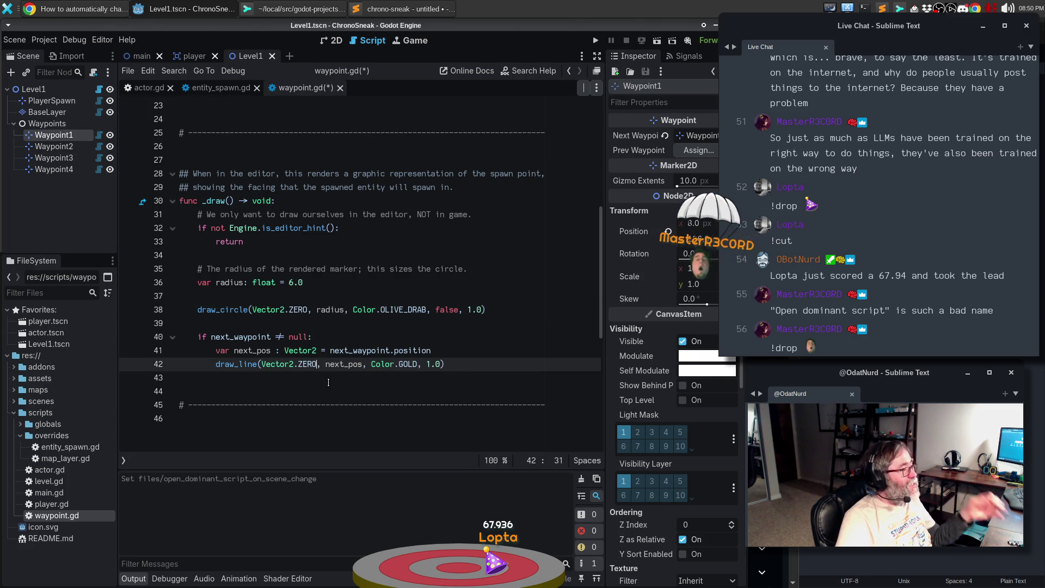
Step: Check the yellow link lines in the 2D view with the Output panel hidden
click(329, 43)
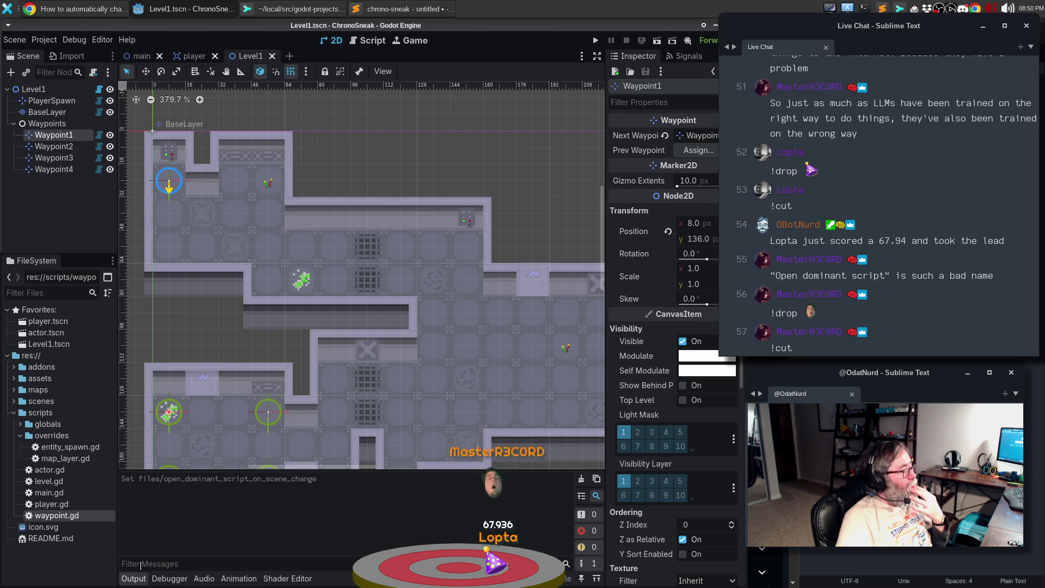
click(139, 581)
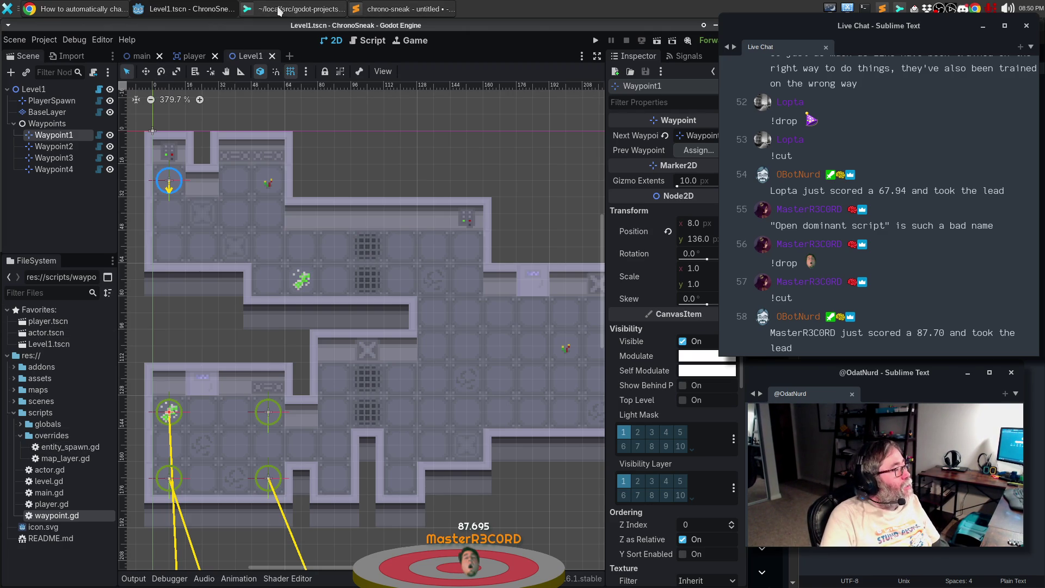
click(101, 11)
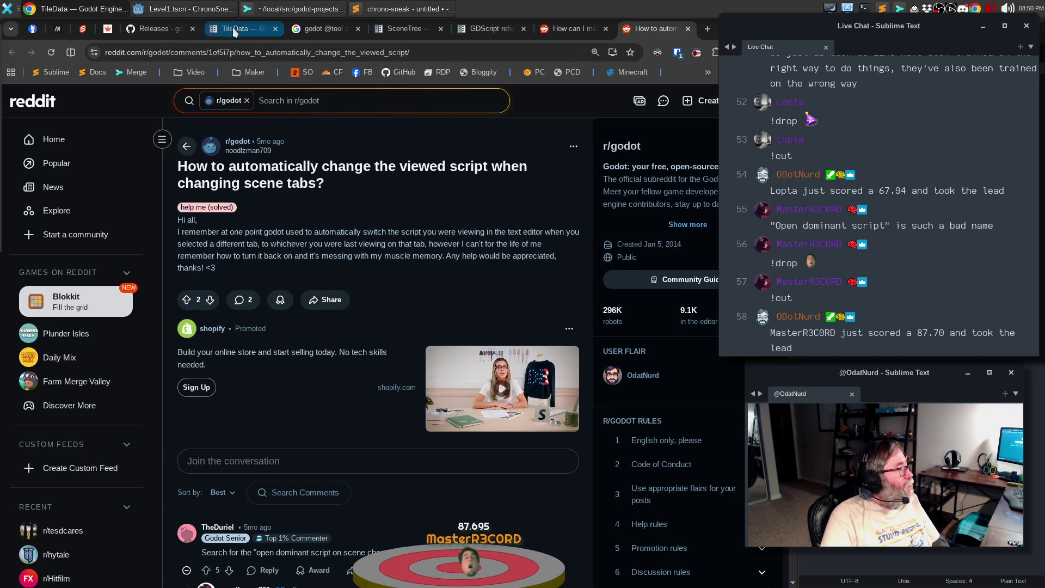
Step: Search the Godot docs for 'local' and open the Node2D class reference result
click(232, 28)
click(153, 98)
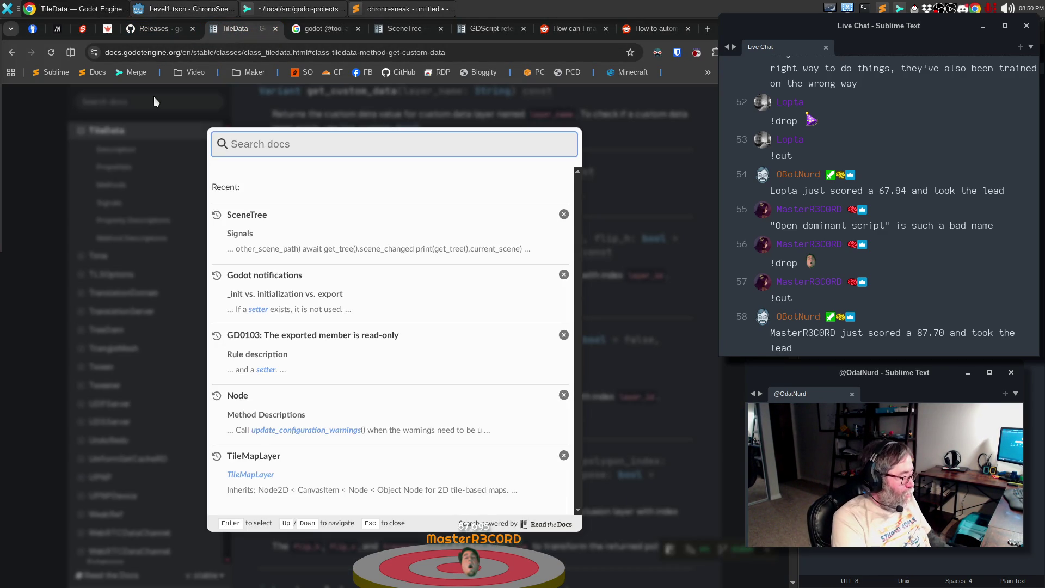
text(local)
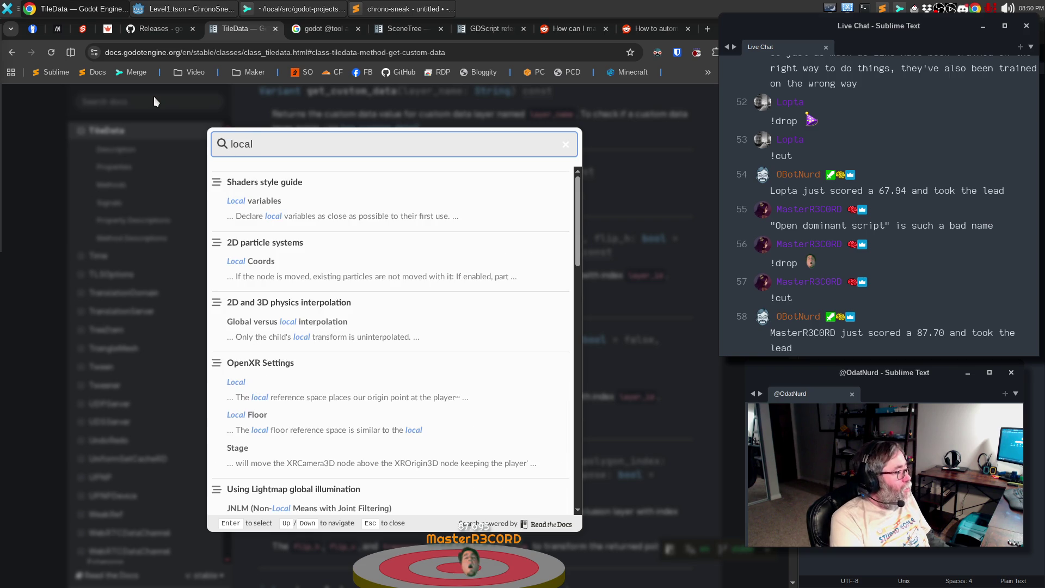
text( co)
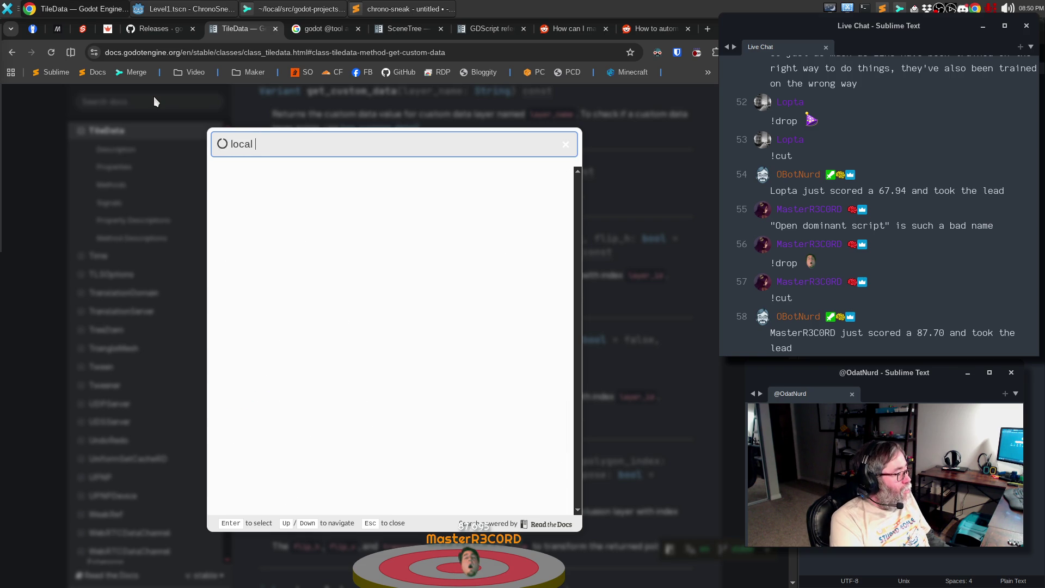
text(or)
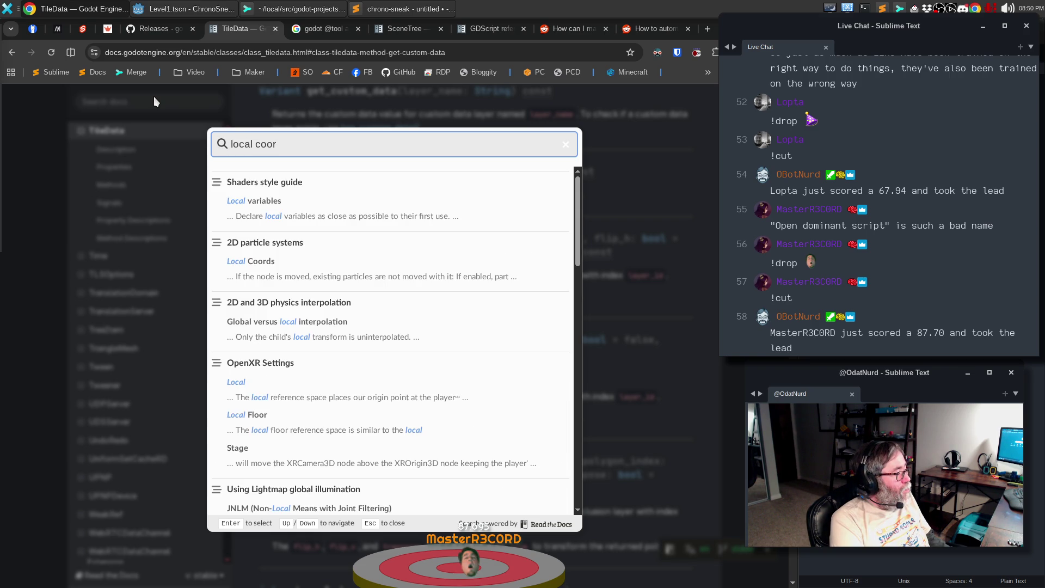
key(BackSpace)
key(BackSpace)
key(BackSpace)
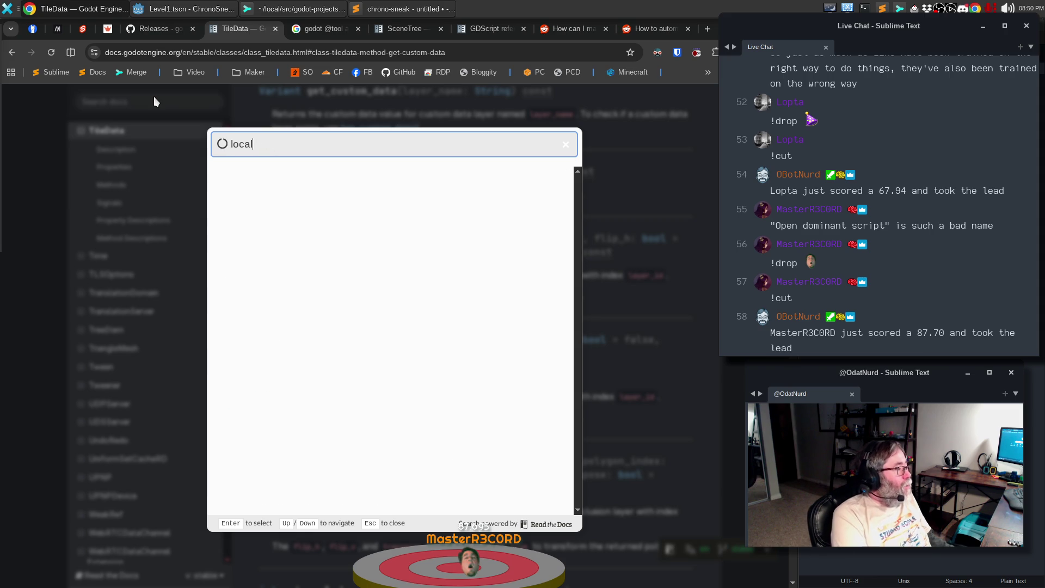
scroll(382, 351, down, 10)
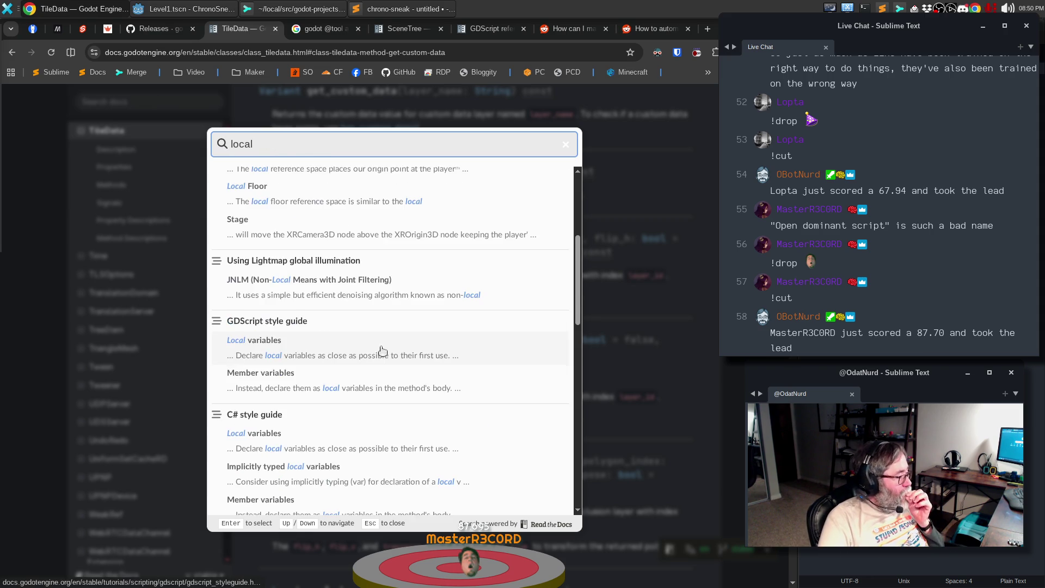
scroll(383, 351, down, 4)
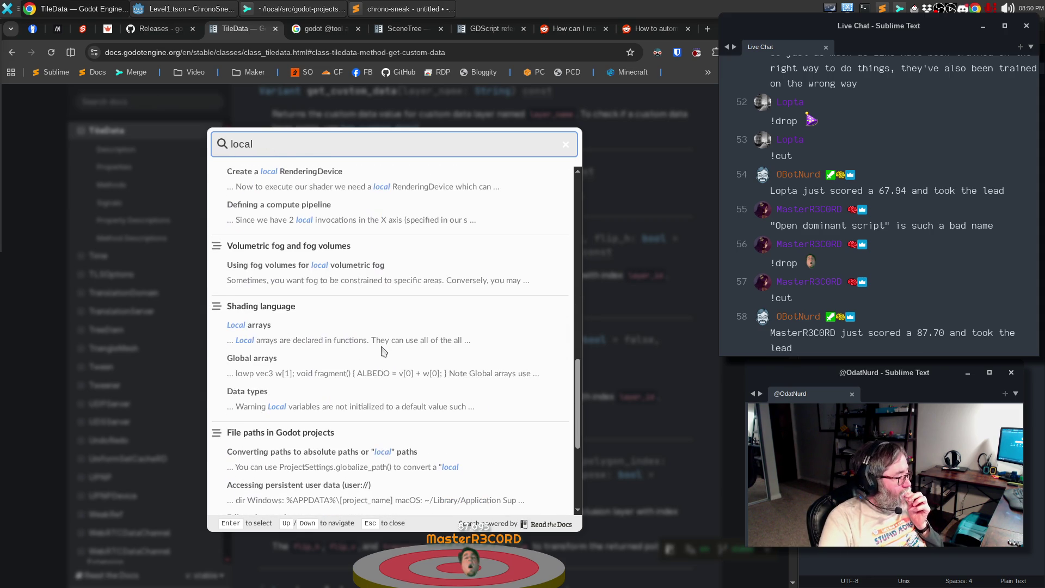
scroll(383, 351, down, 4)
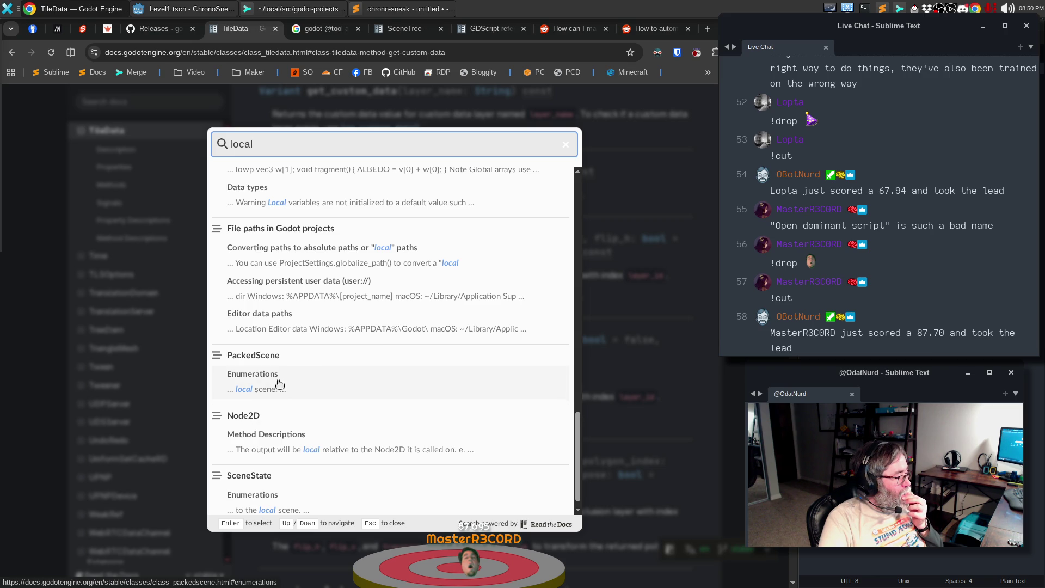
scroll(279, 384, down, 1)
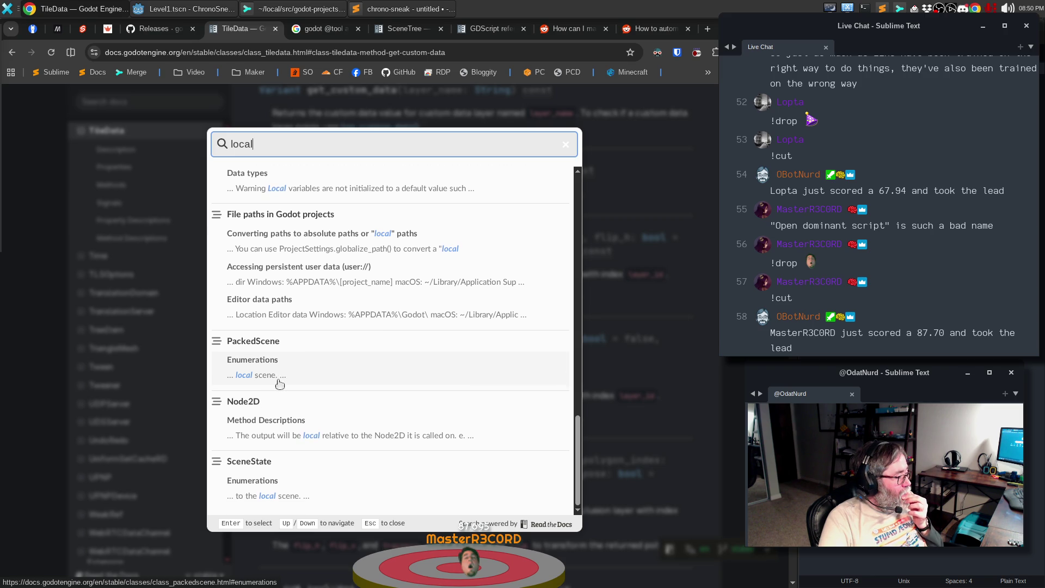
click(255, 403)
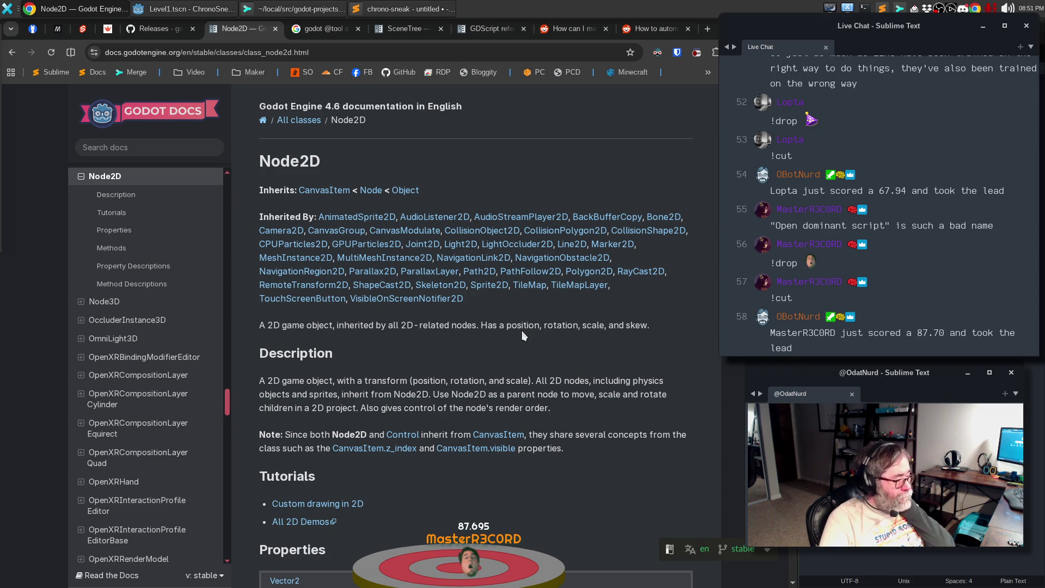
Step: Read the to_local method description in the Node2D reference before returning to coding
scroll(521, 331, down, 4)
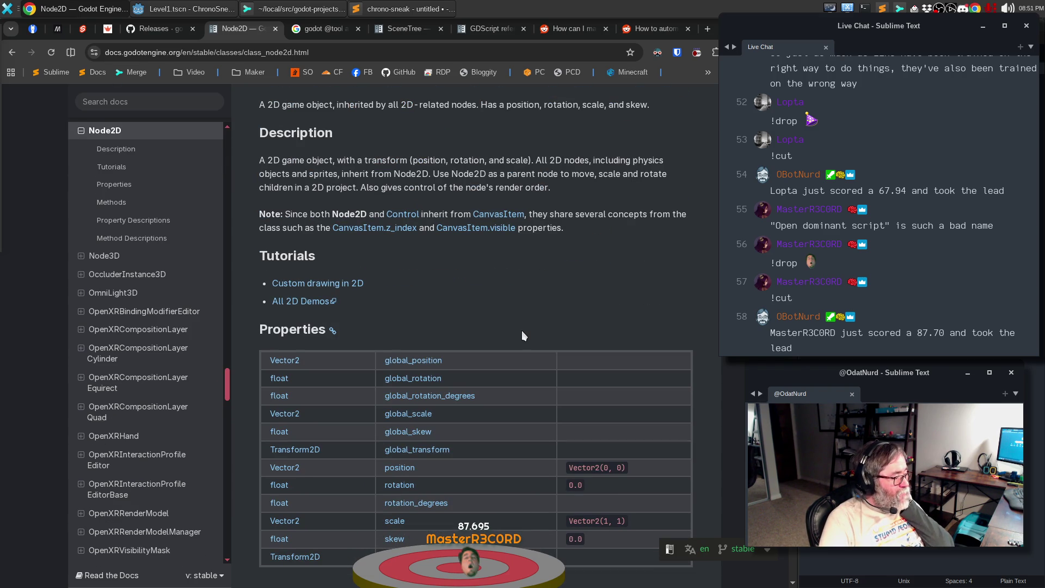
scroll(521, 330, down, 4)
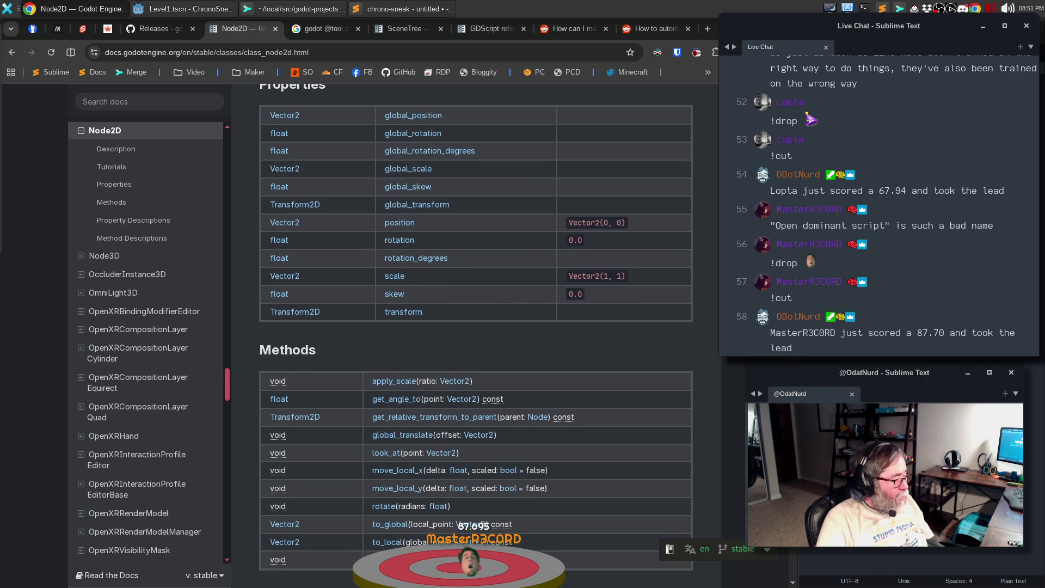
click(389, 543)
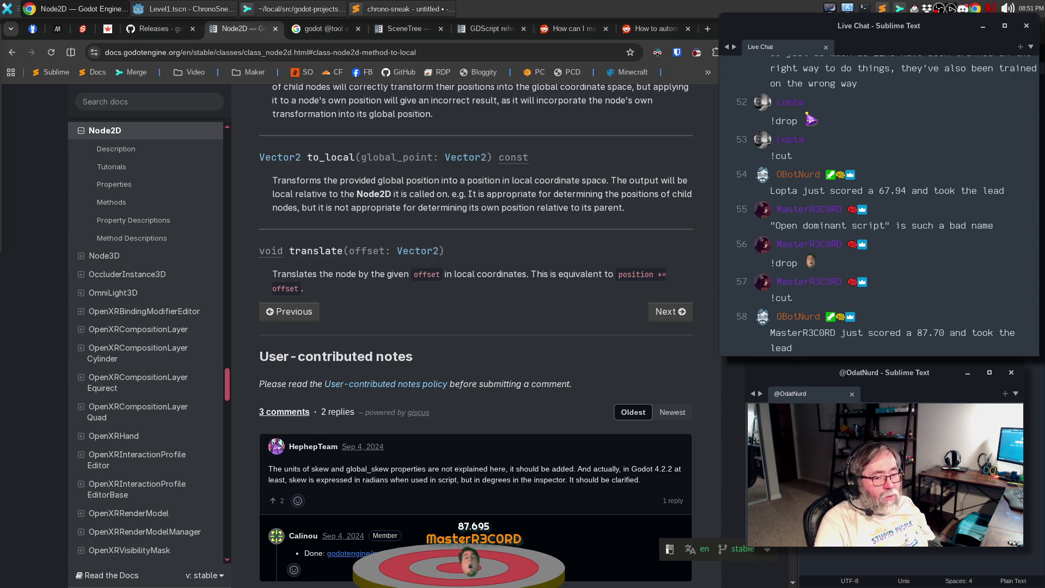
key(alt+Tab)
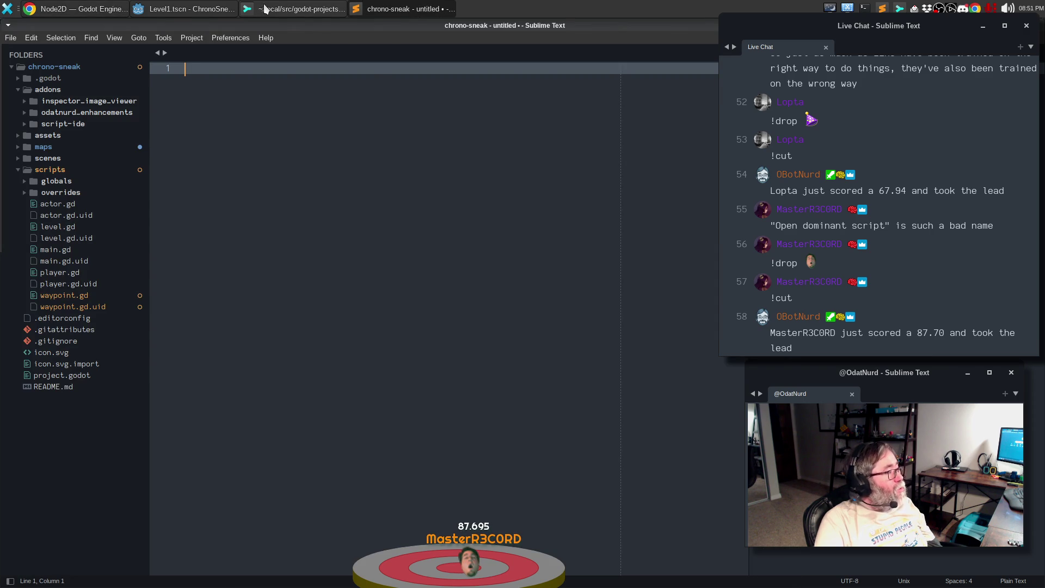
Step: Change waypoint.gd line 41 to var next_pos := to_local(next_waypoint.position)
click(165, 11)
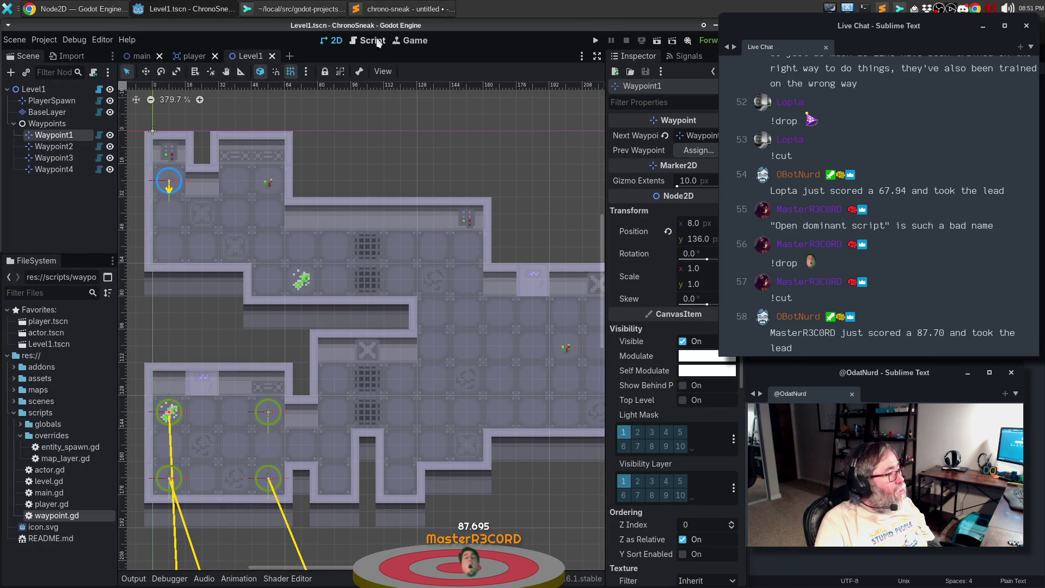
click(376, 41)
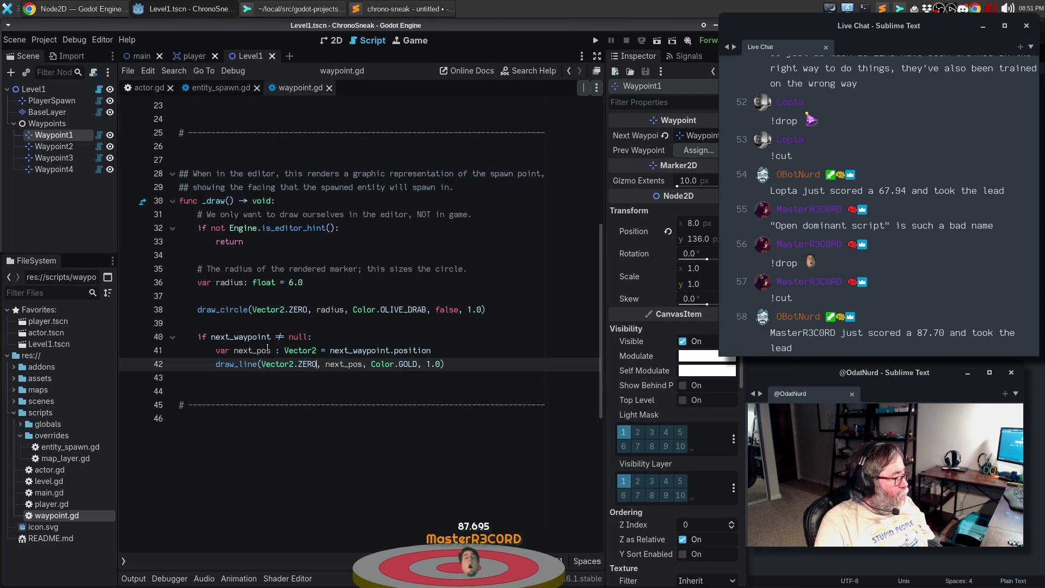
drag(278, 349, 322, 350)
key(BackSpace)
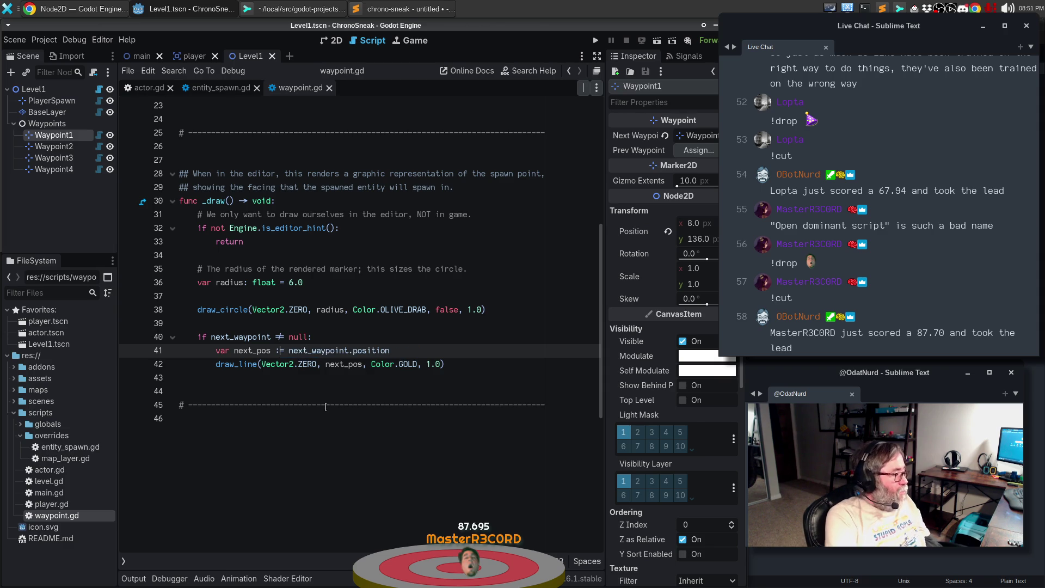
text(this)
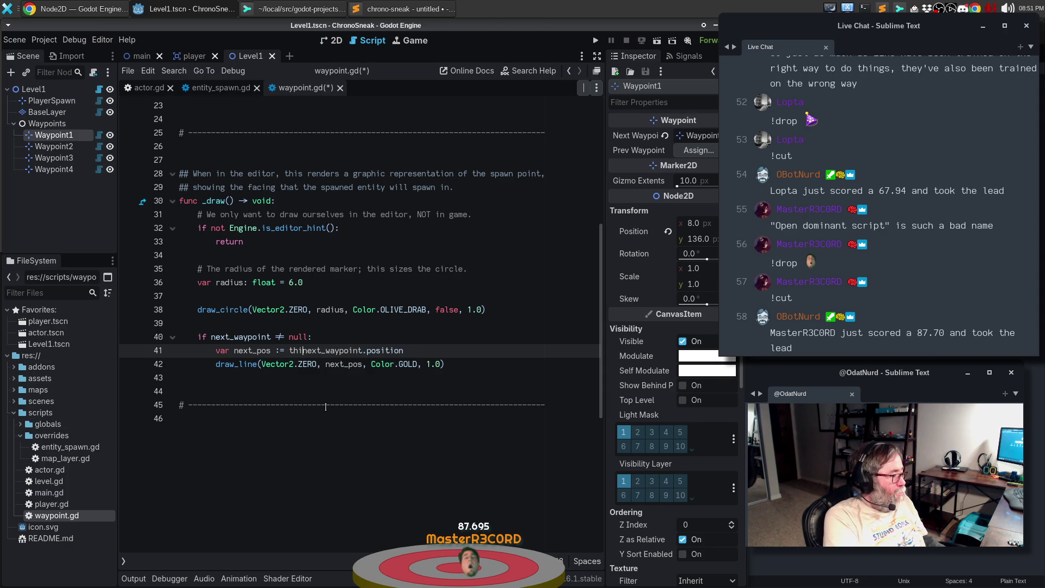
key(BackSpace)
key(BackSpace)
key(BackSpace)
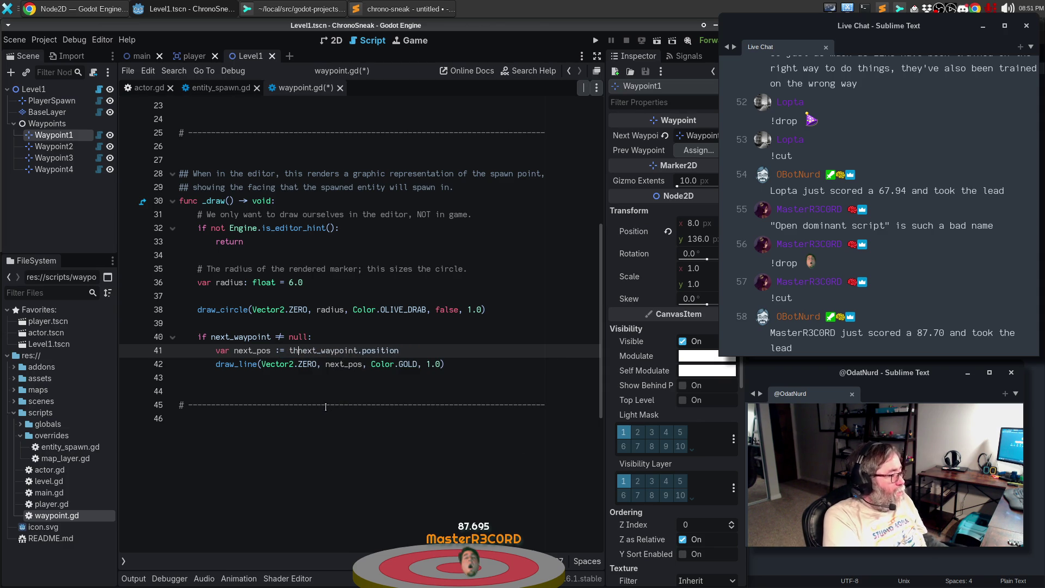
text(to_local()
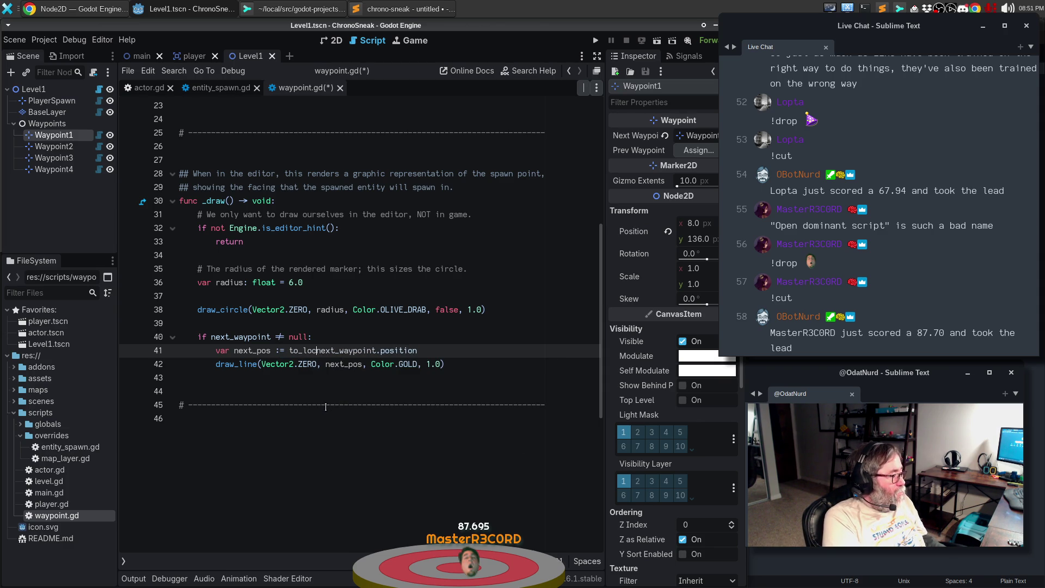
key(End)
text())
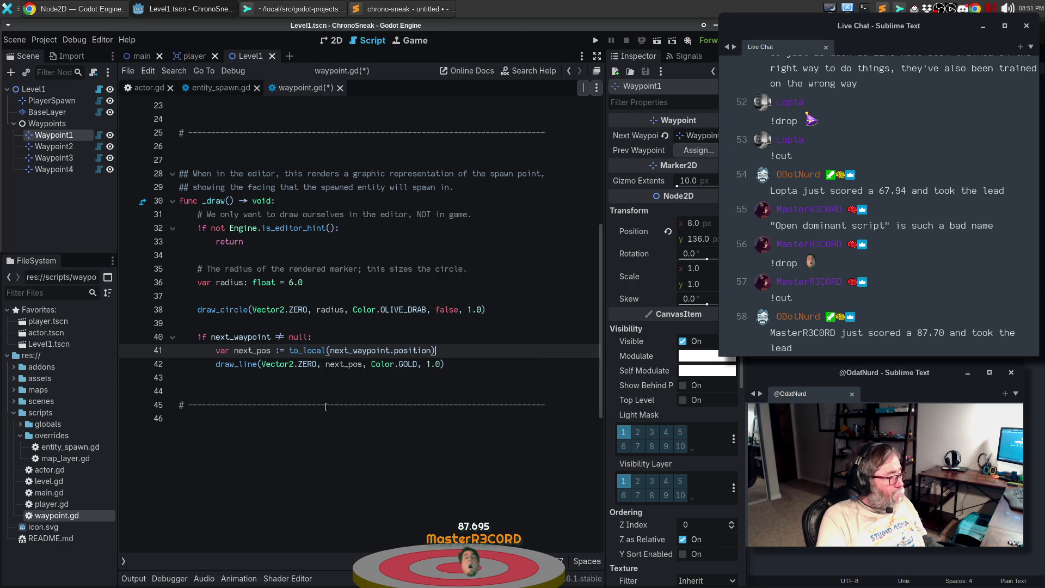
Step: Save waypoint.gd and return to the Level1 2D view
key(ctrl+s)
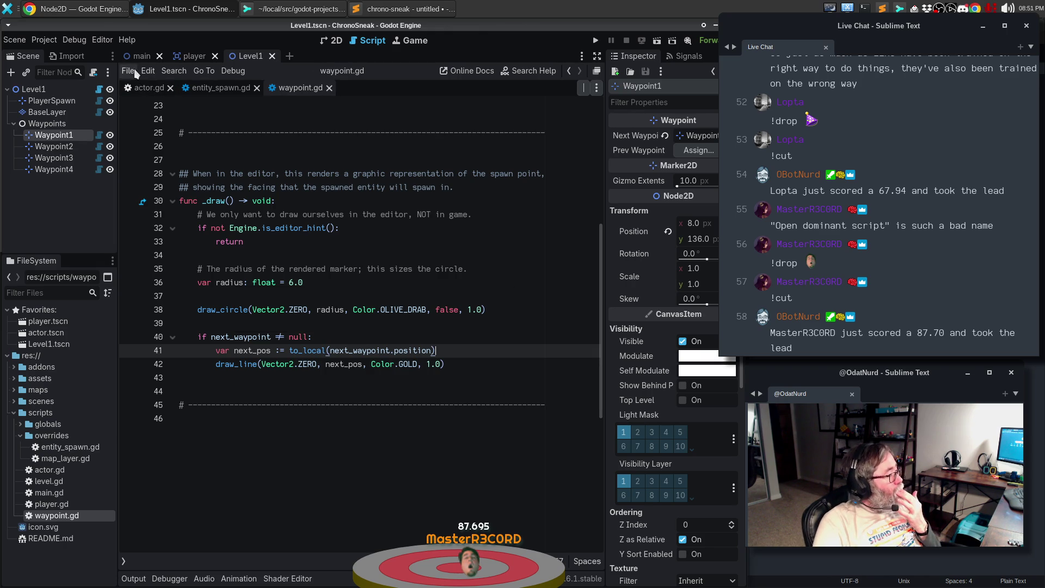
click(334, 44)
click(14, 40)
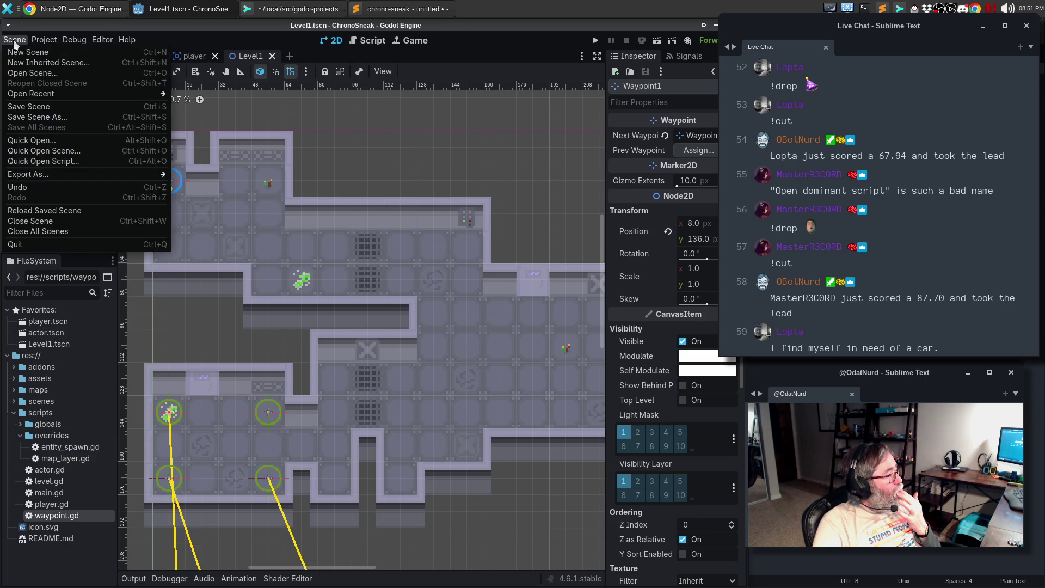
Step: Reload Level1 from its saved file and check the node's groups in the Groups tab
click(53, 210)
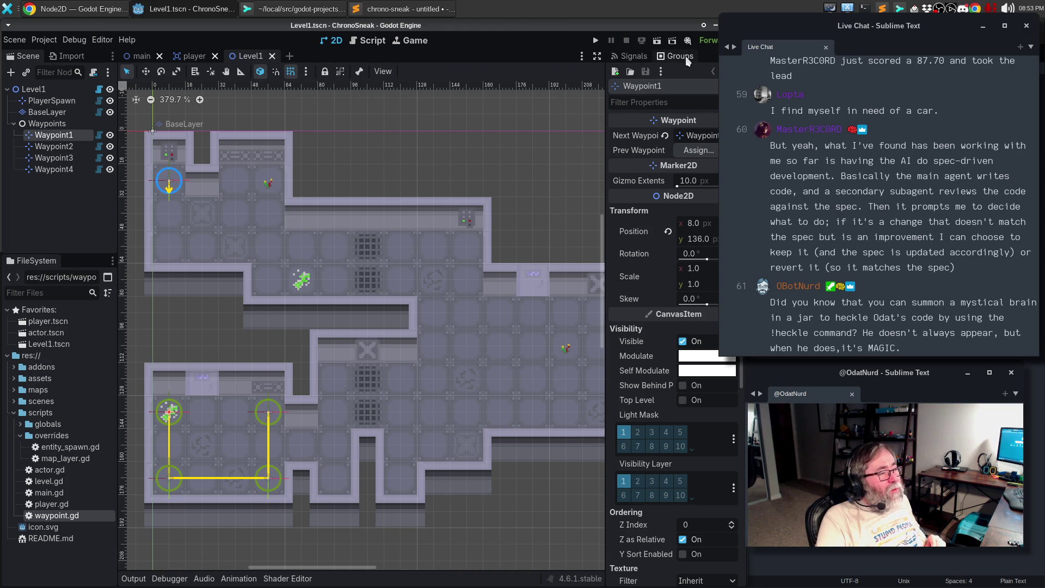
click(680, 57)
click(98, 6)
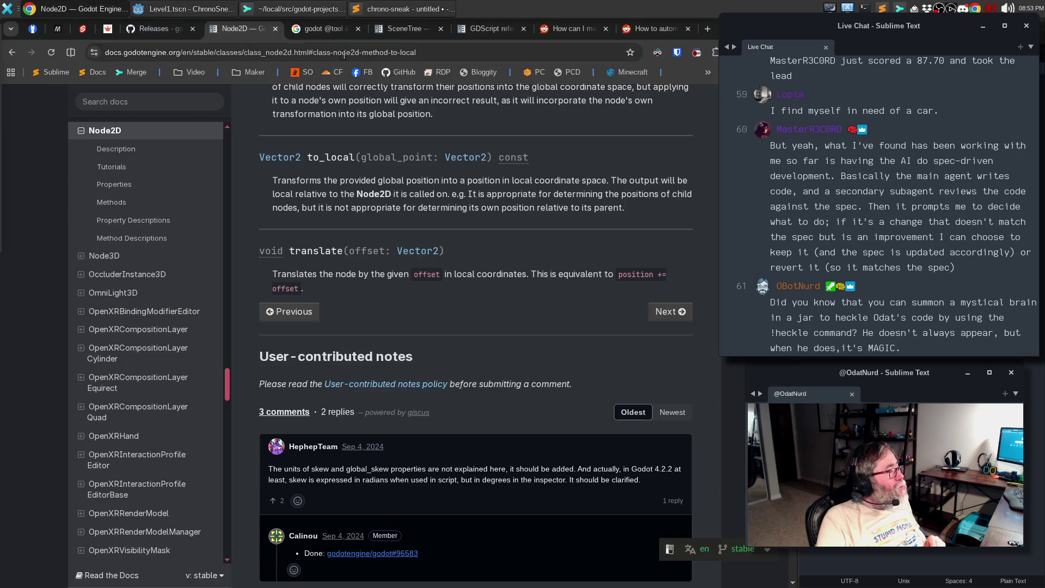
Step: Close the old tab, Google 'godot can a node put itself into a group' and open the Groups docs result
click(605, 29)
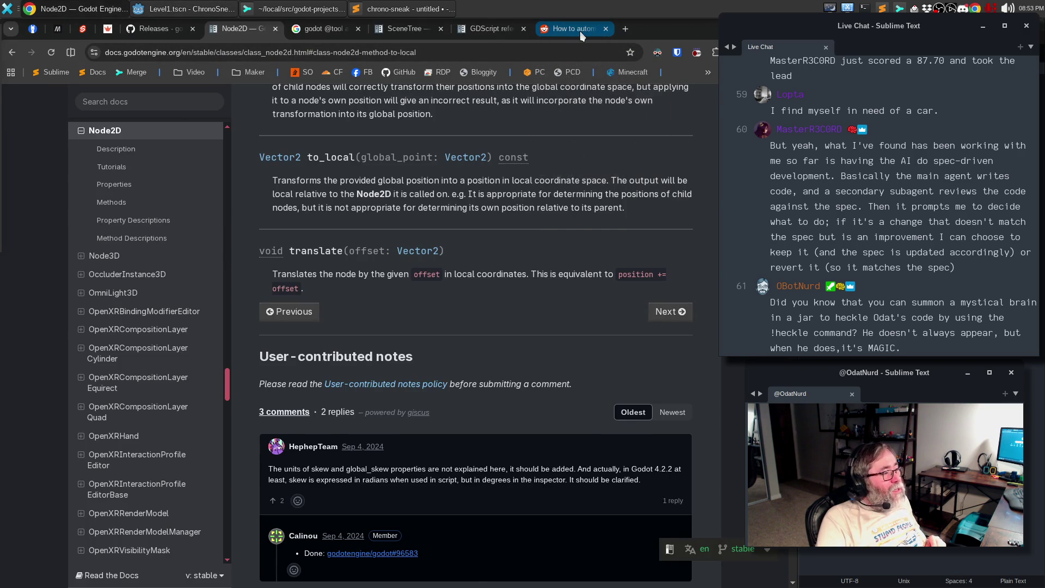
click(588, 31)
click(489, 53)
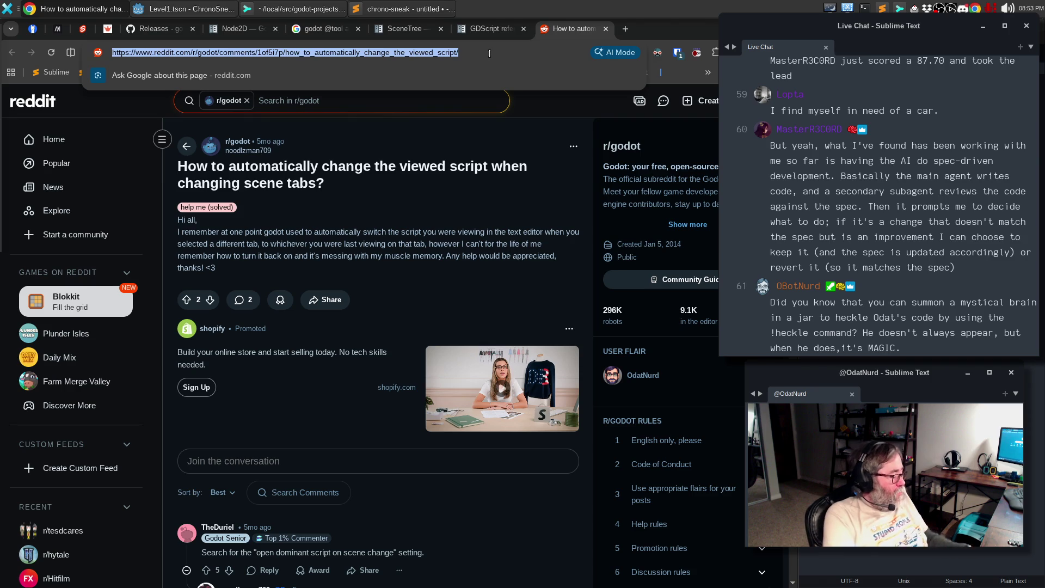
text(godot can a n)
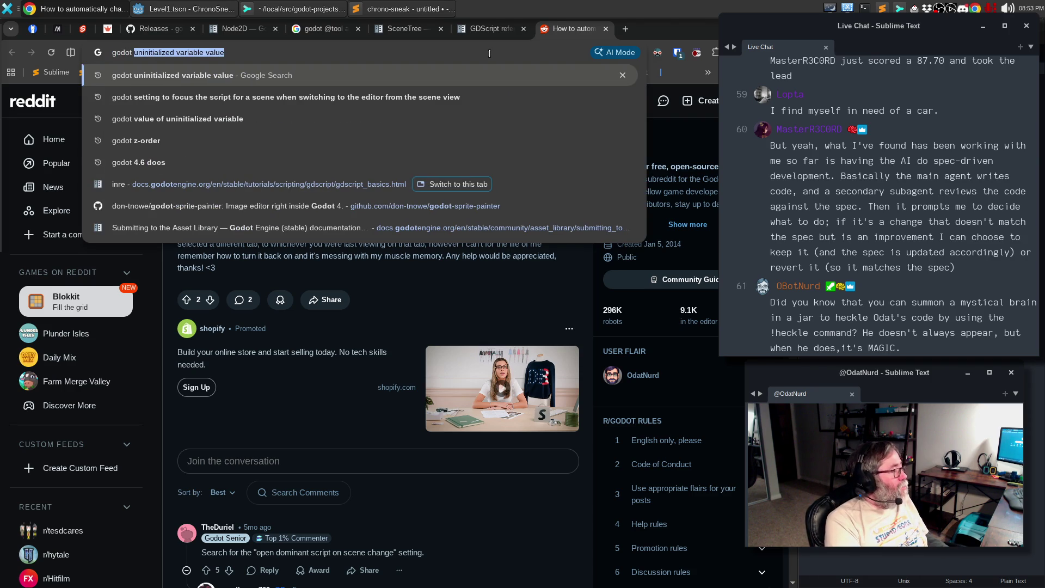
text(ode put its)
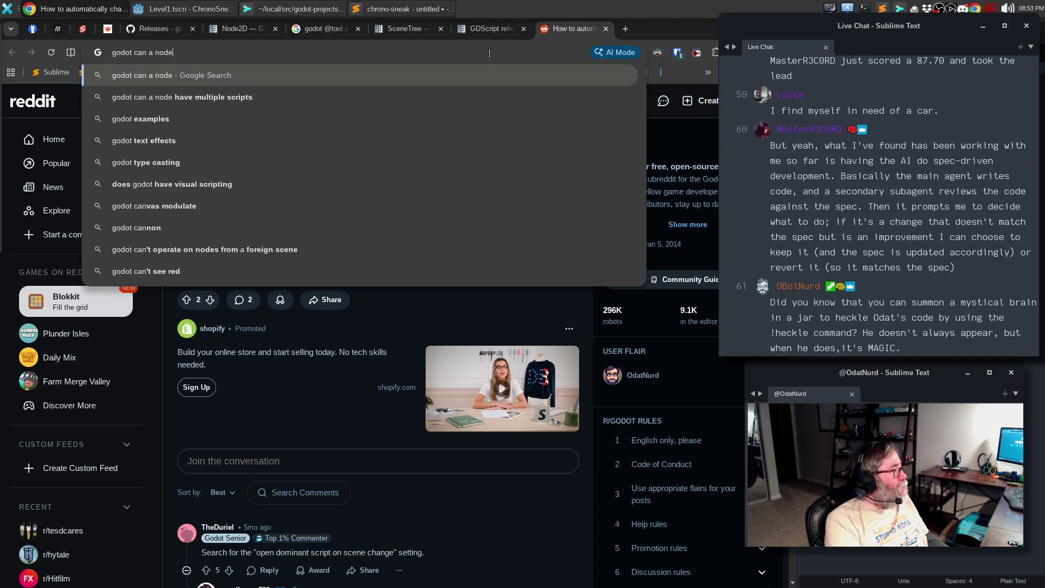
text(elf into a group)
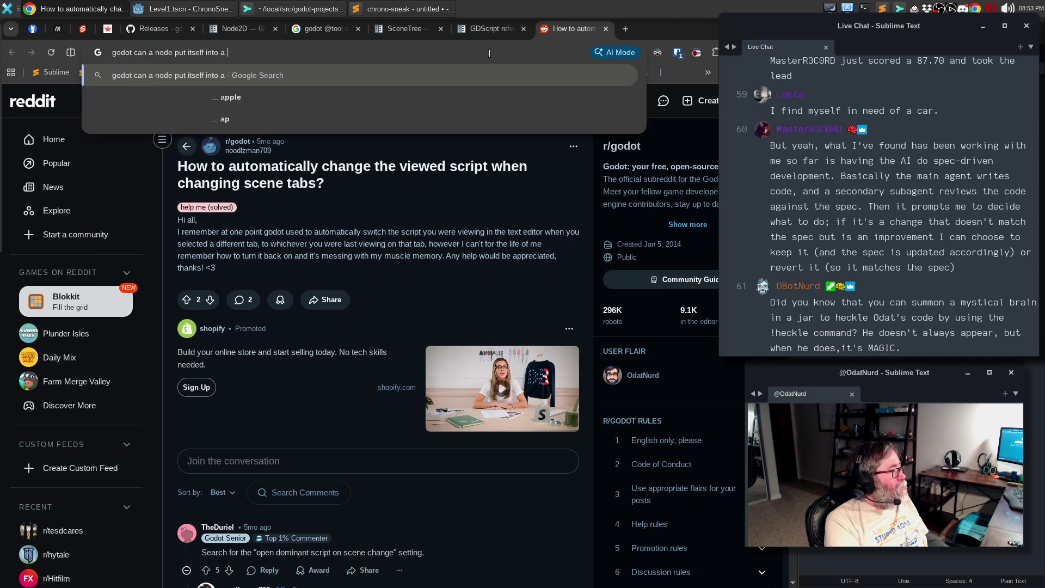
key(Return)
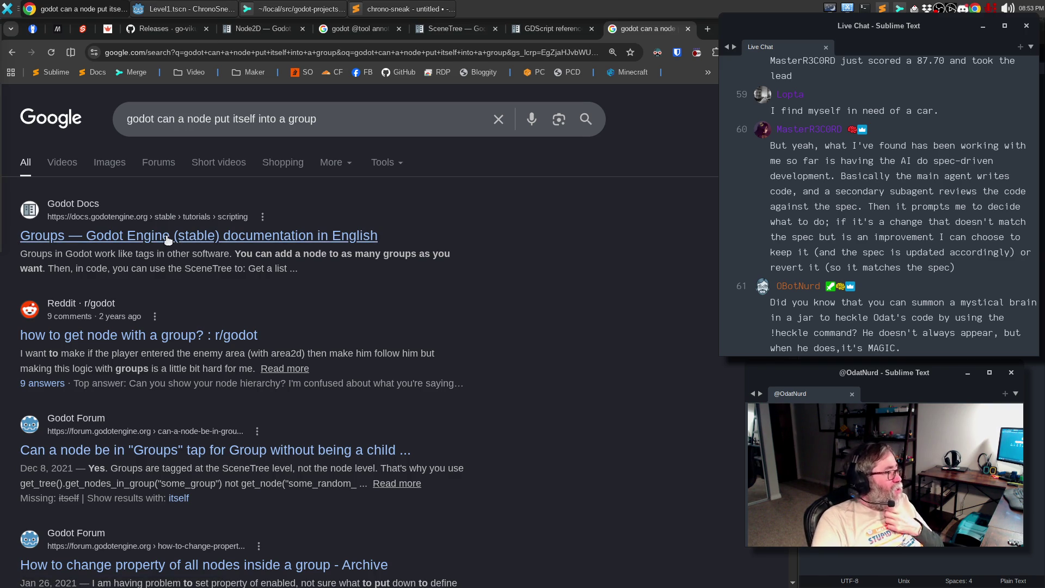
click(168, 240)
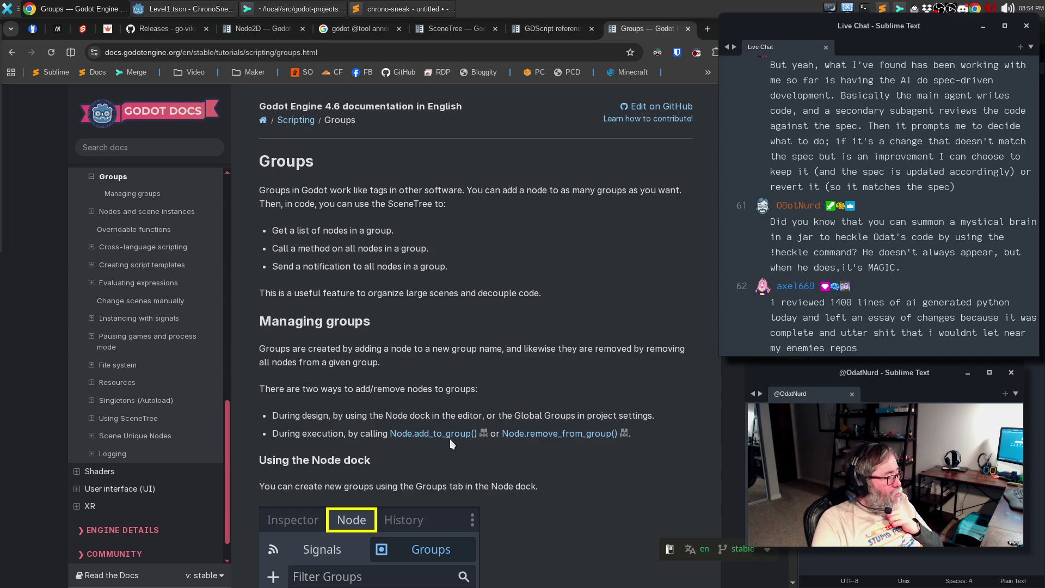
Step: Return to Godot and bring up the waypoint.gd script
click(403, 8)
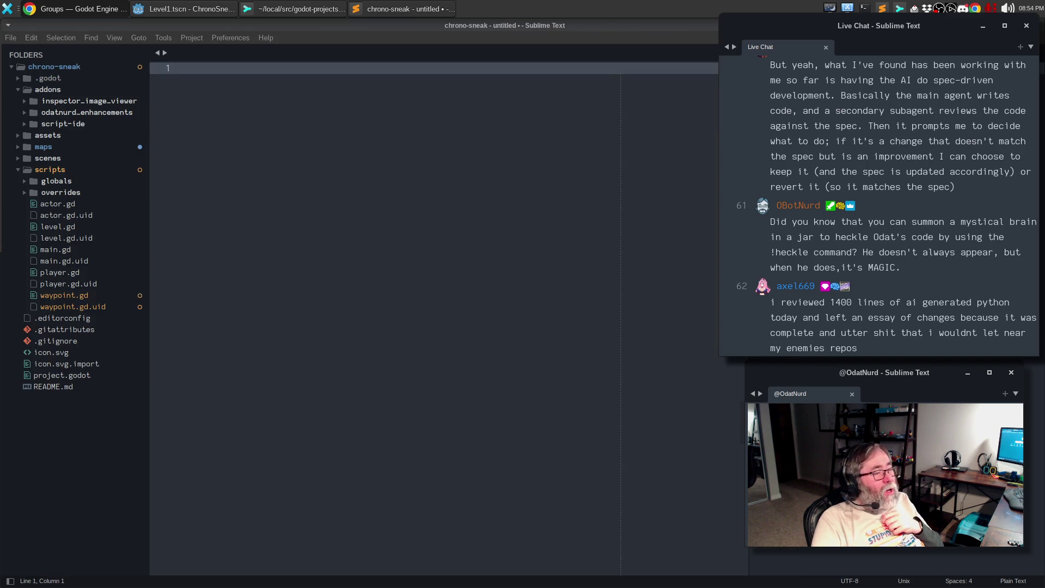
click(202, 12)
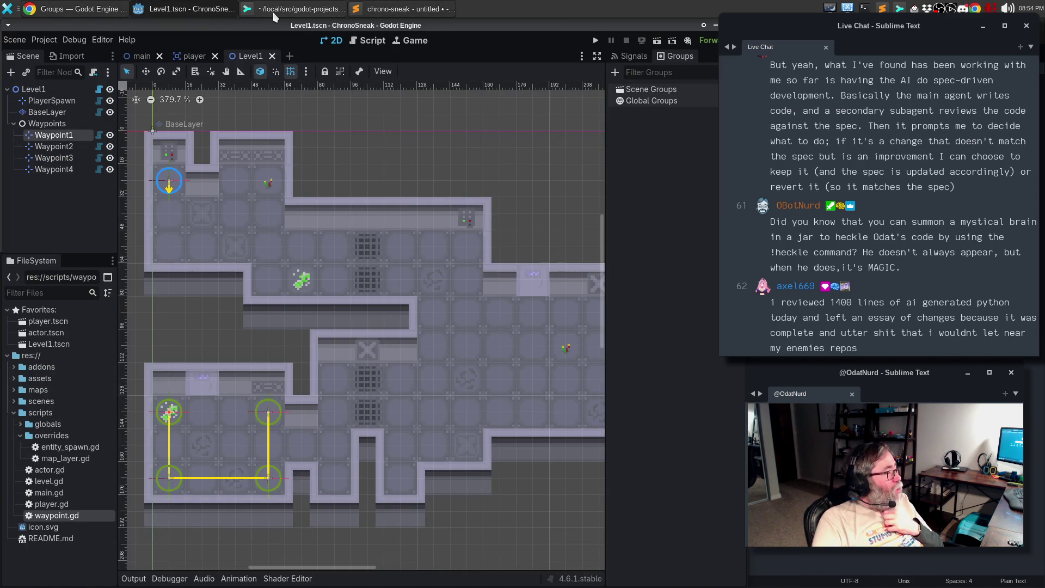
click(368, 40)
scroll(359, 264, up, 6)
scroll(354, 262, up, 2)
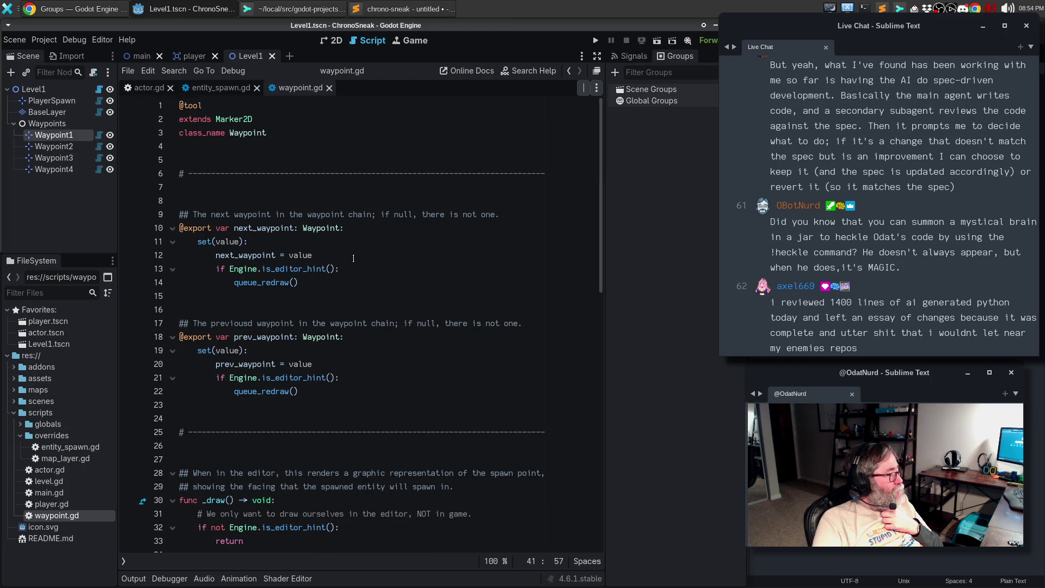
scroll(353, 258, down, 3)
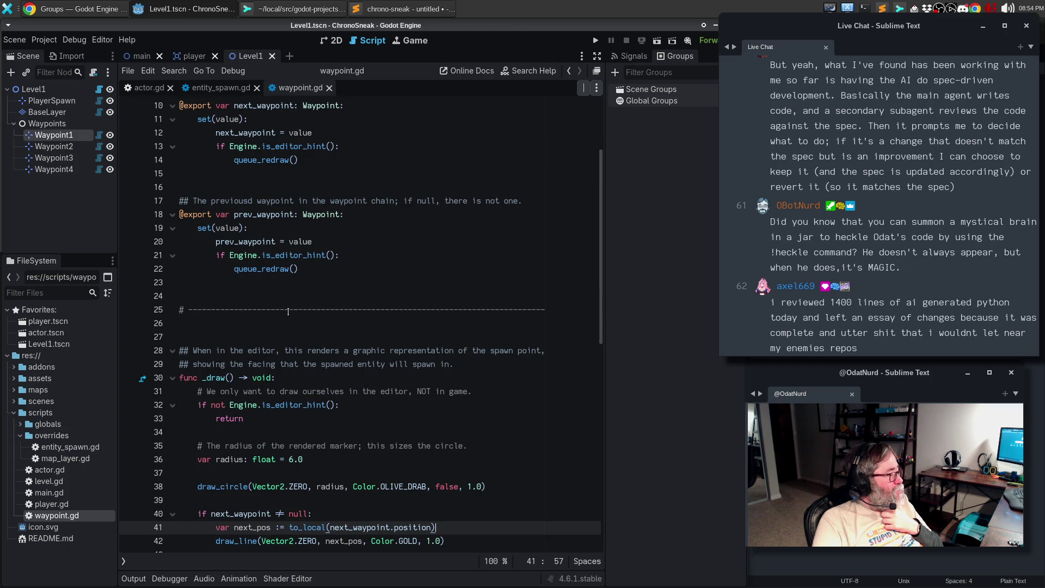
Step: Paste a second dashed divider below prev_waypoint, leaving an empty section between the dividers
click(289, 310)
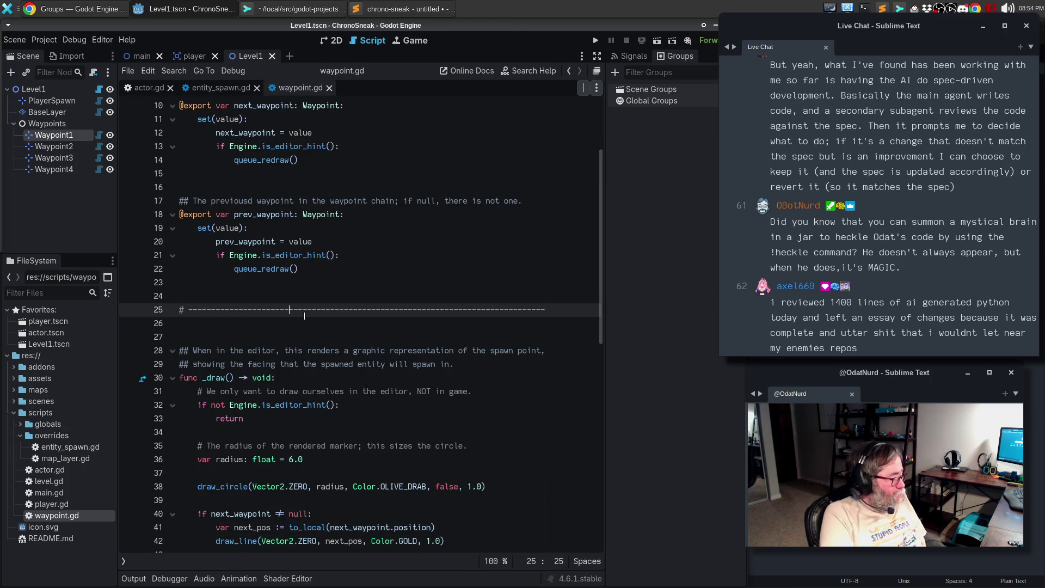
key(Up)
key(Return)
key(Return)
key(Up)
key(Up)
key(Return)
key(ctrl+v)
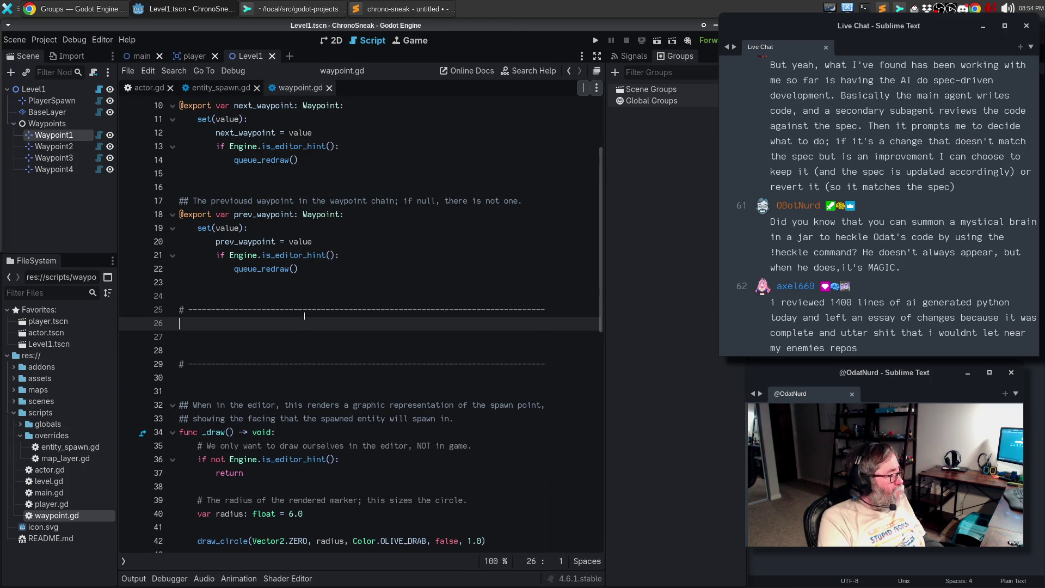
key(Down)
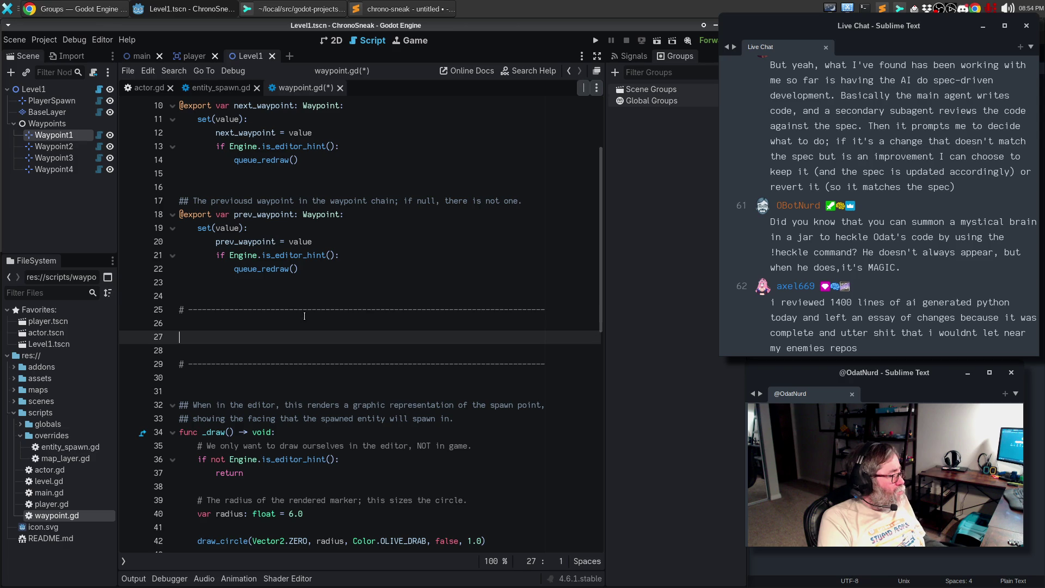
key(Return)
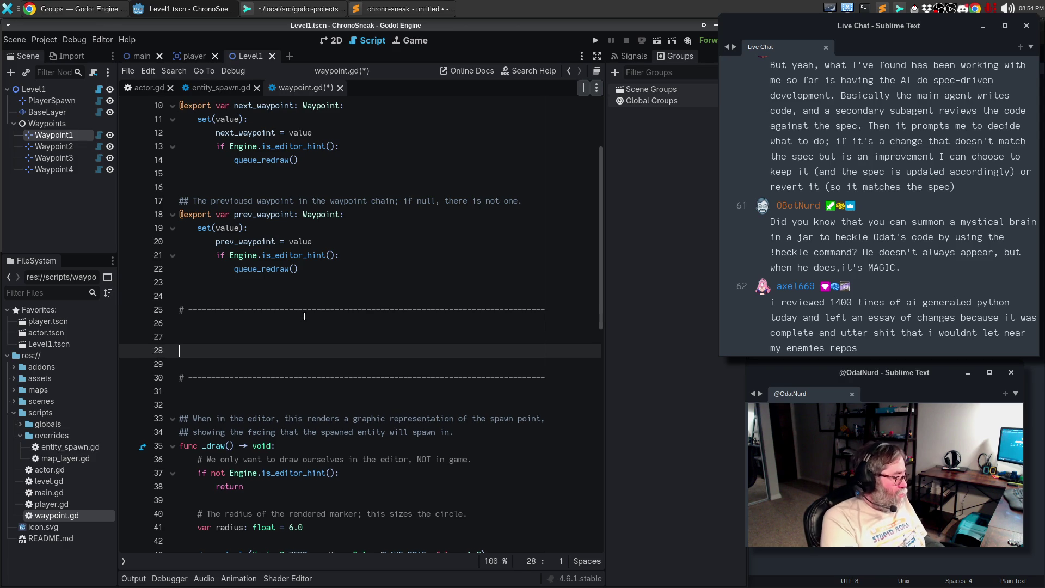
key(BackSpace)
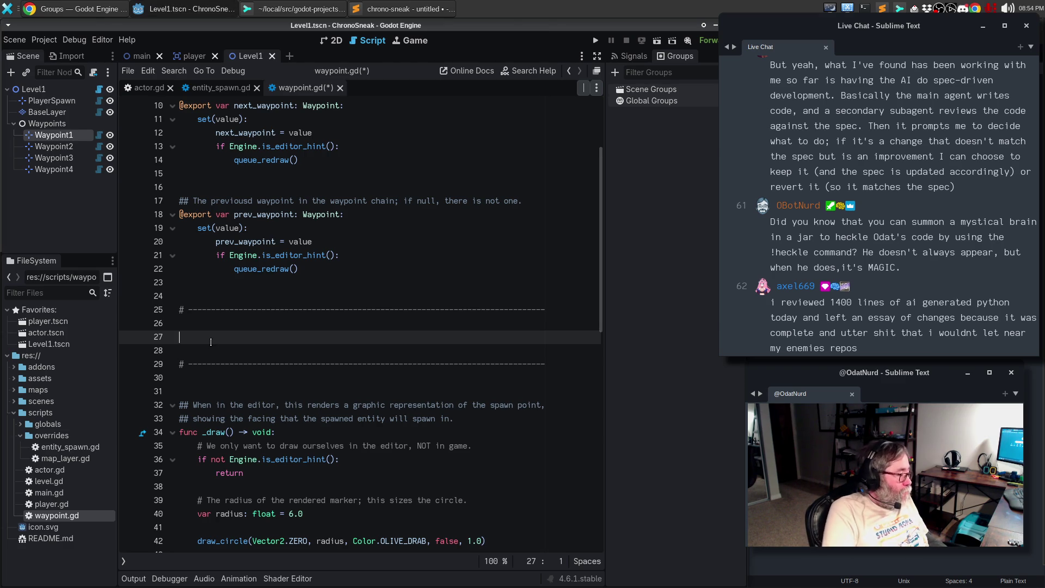
Step: Write func _ready() -> void: calling add_to_group("waypoints") in the new section, save, and show the 2D view
key(Return)
text(func _rea)
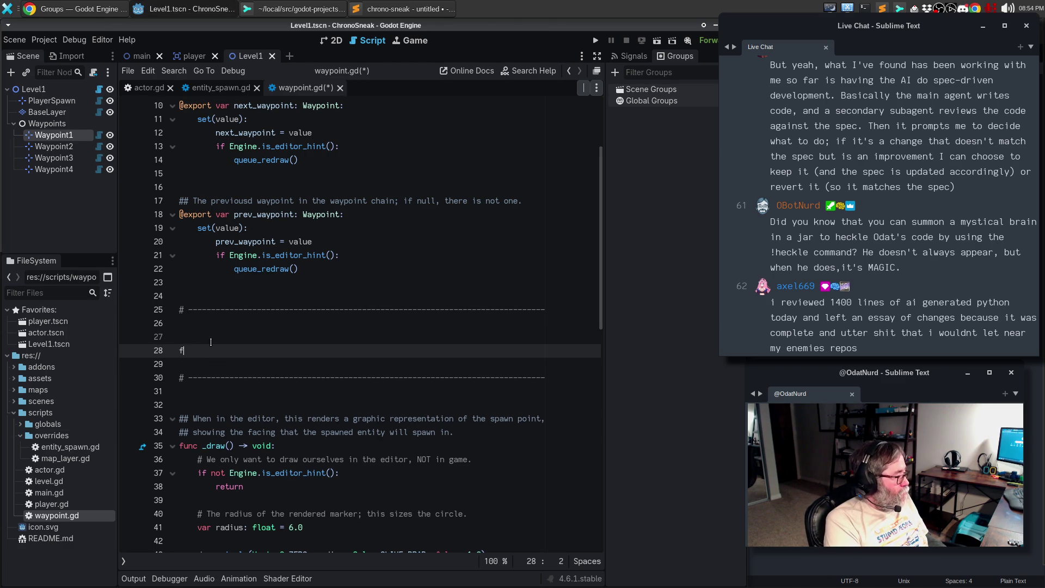
text(d)
key(Return)
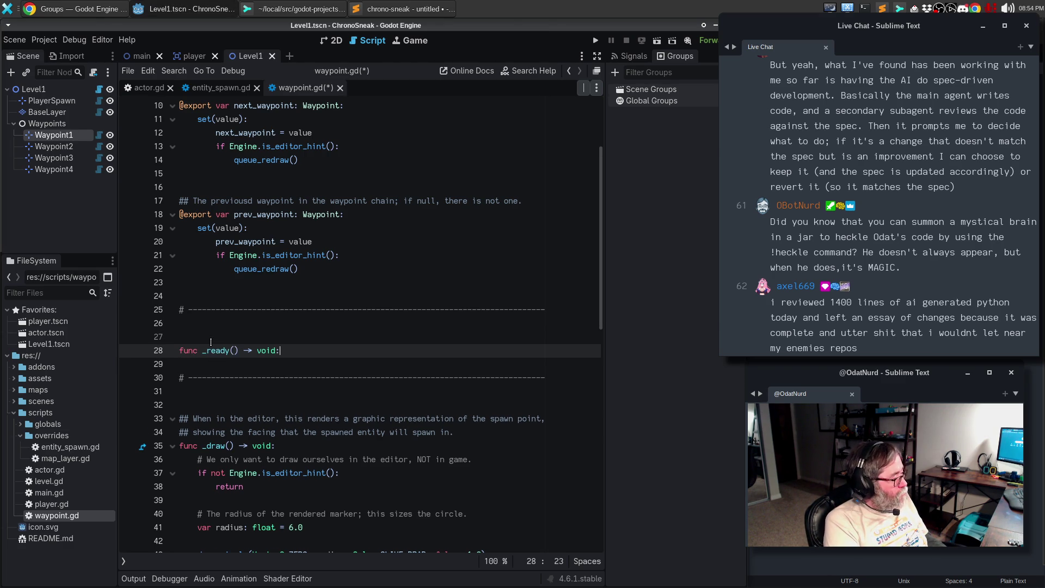
key(Return)
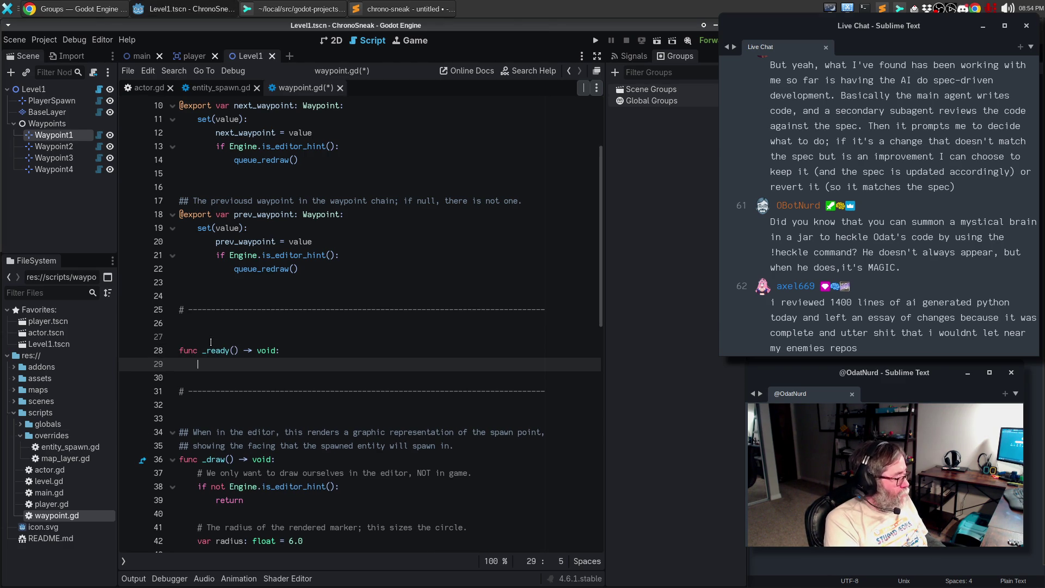
text(add_to)
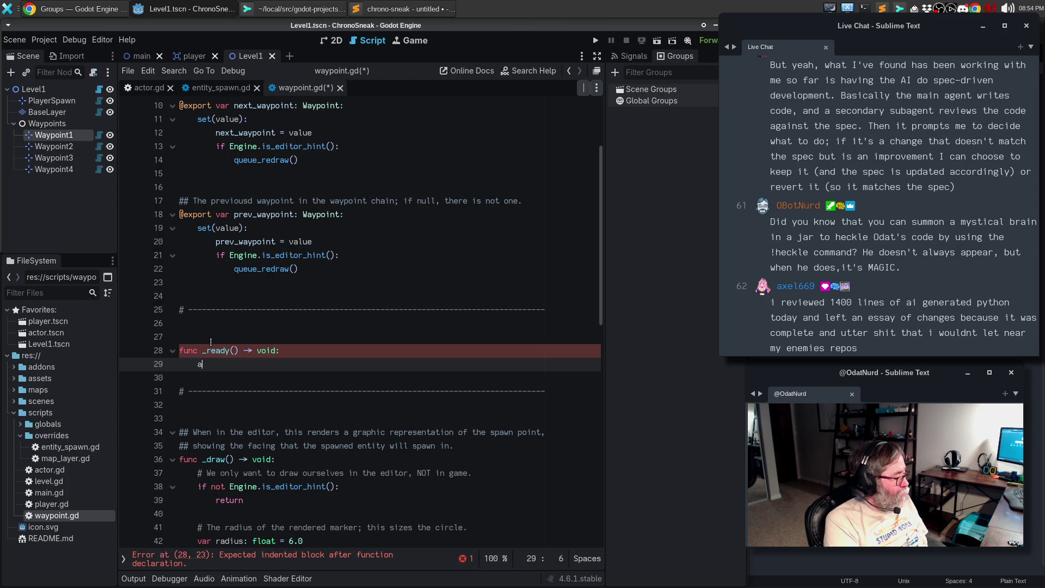
key(Return)
text("wa)
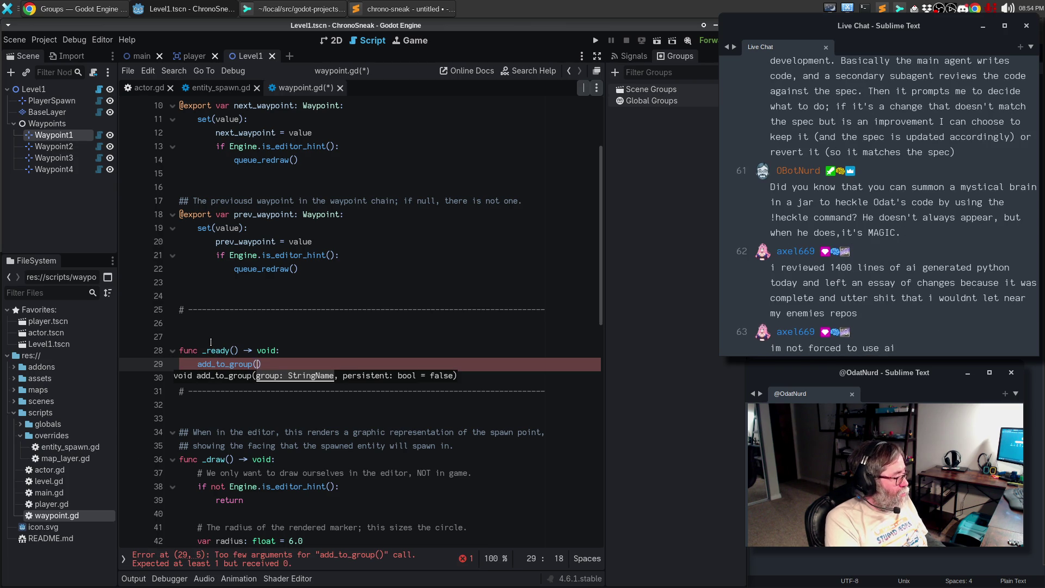
text(ypoints)
key(Escape)
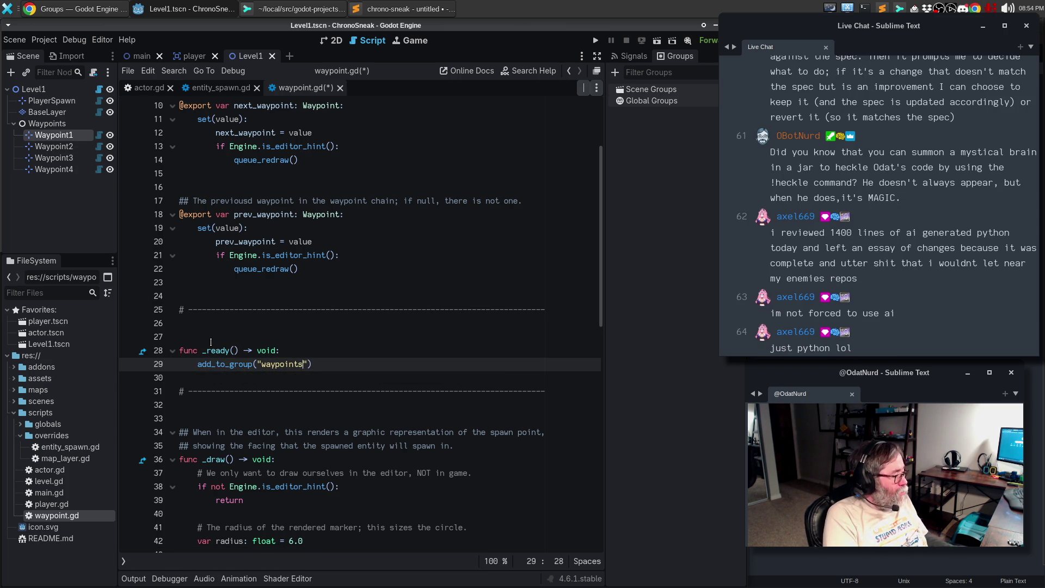
key(Down)
key(Return)
key(ctrl+s)
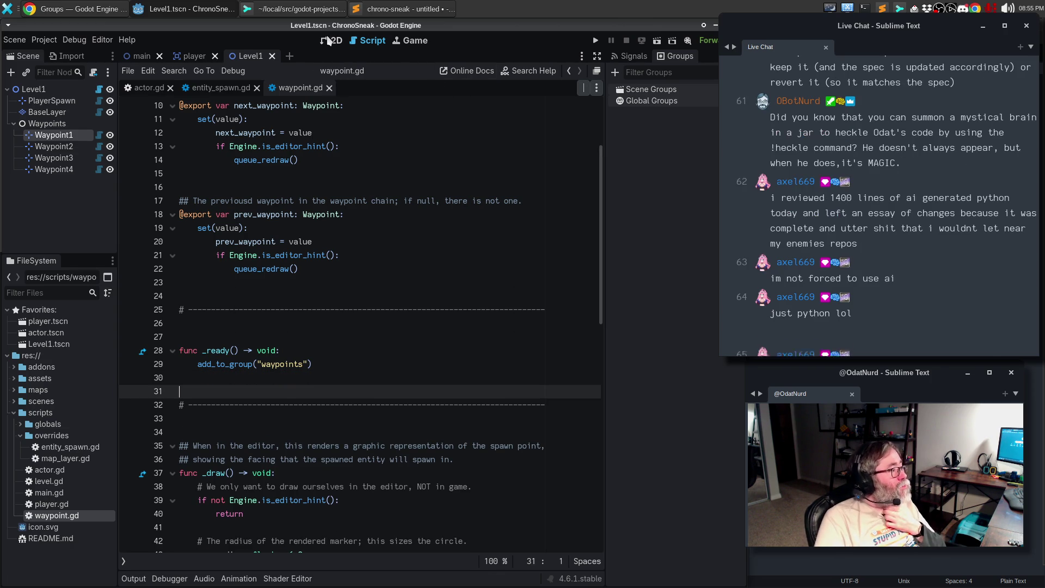
click(329, 41)
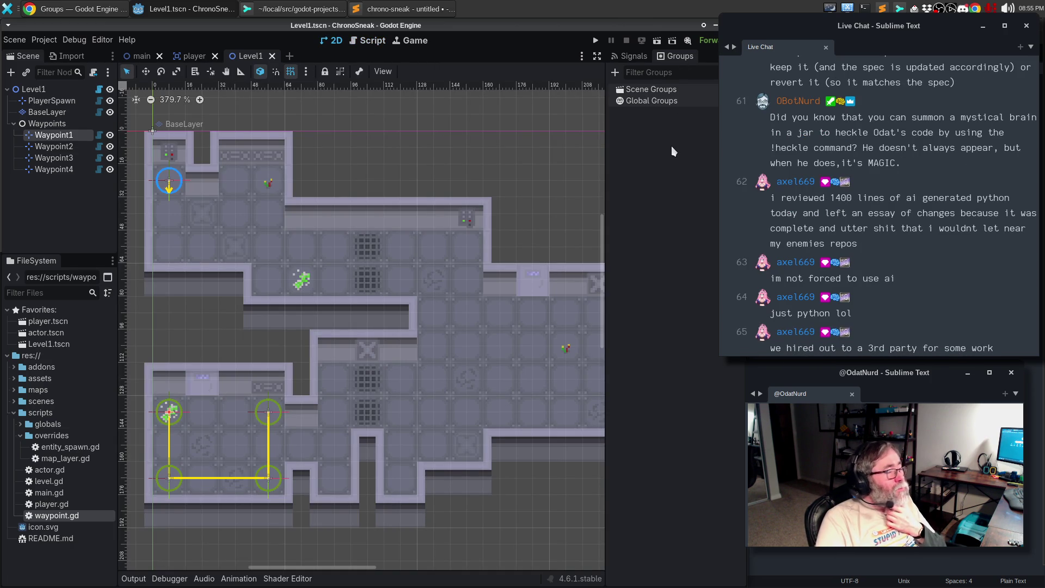
Step: Reload the saved level scene and reselect Waypoint1 to check its groups
click(14, 42)
click(72, 211)
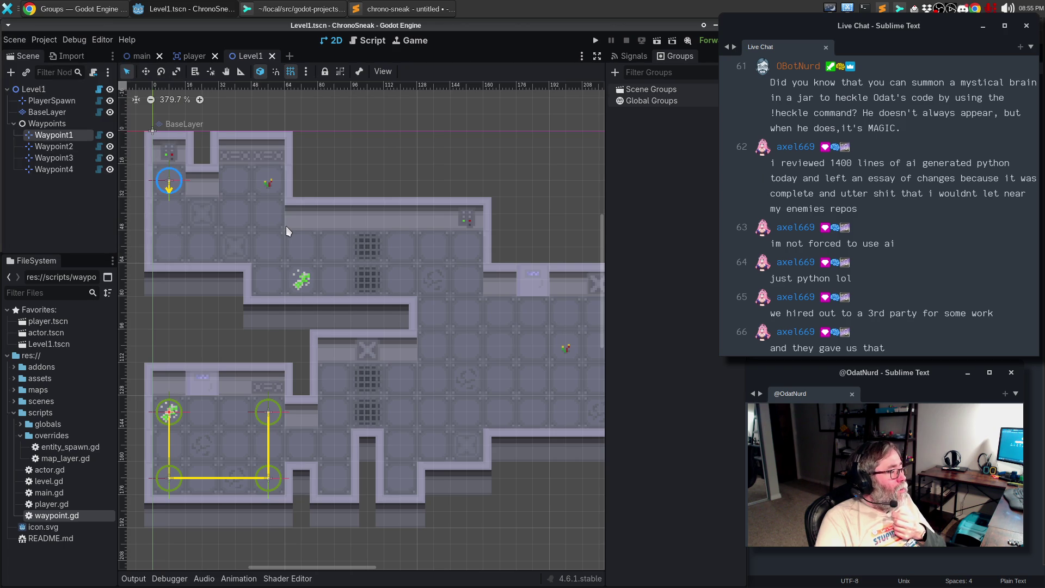
click(288, 187)
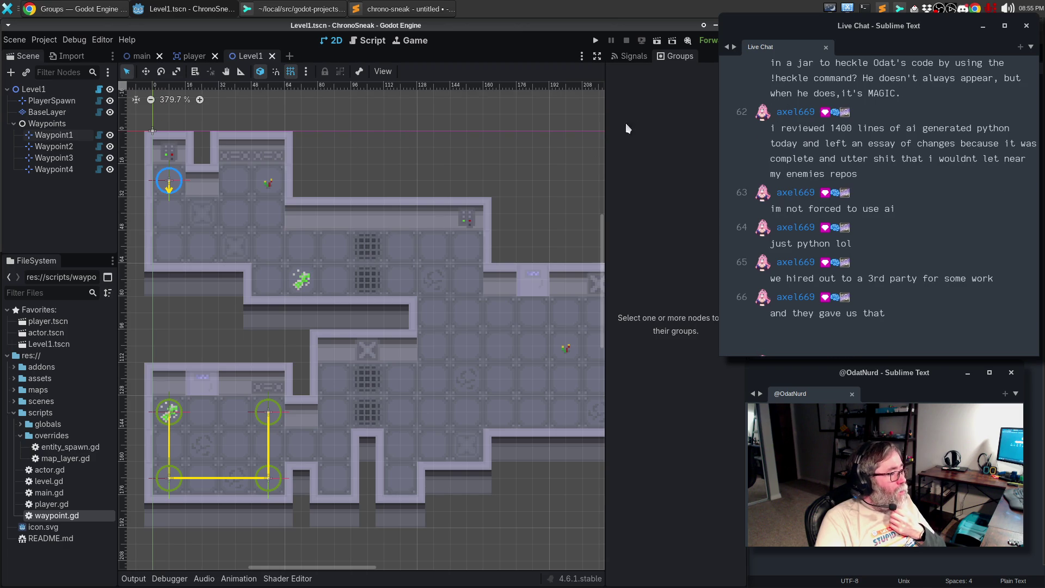
click(169, 414)
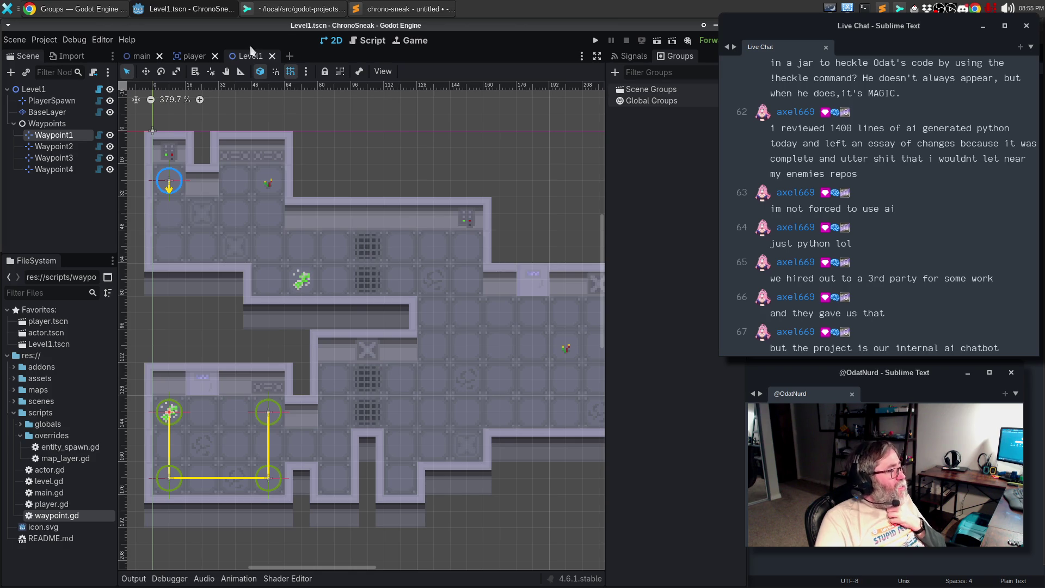
click(64, 9)
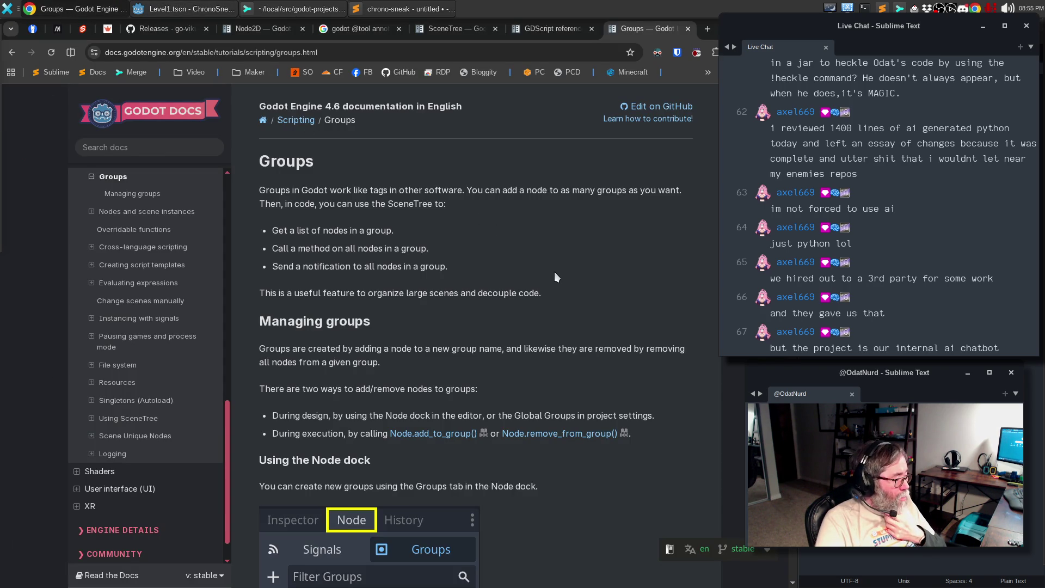
scroll(555, 275, down, 5)
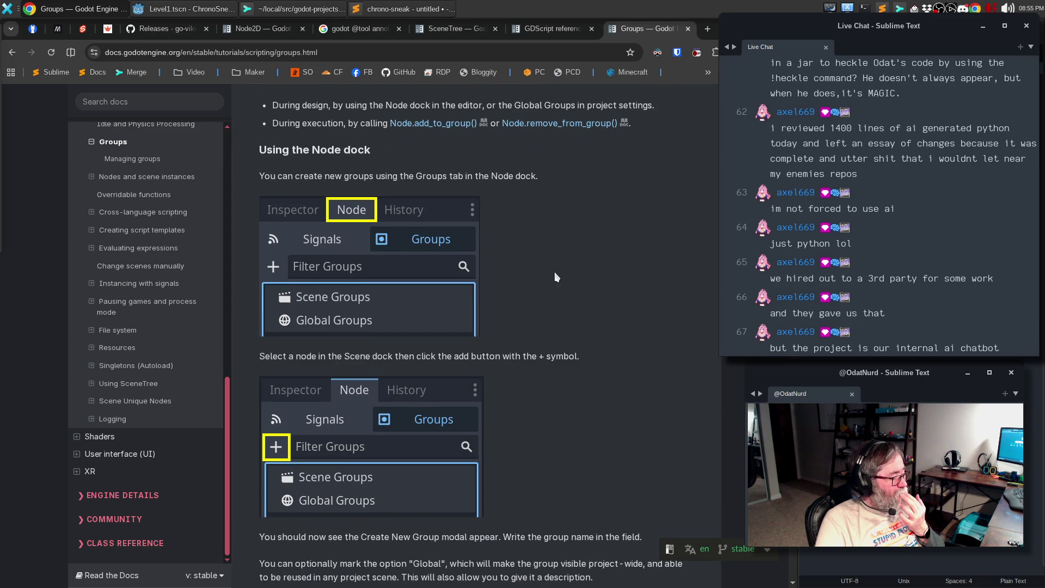
scroll(555, 273, down, 2)
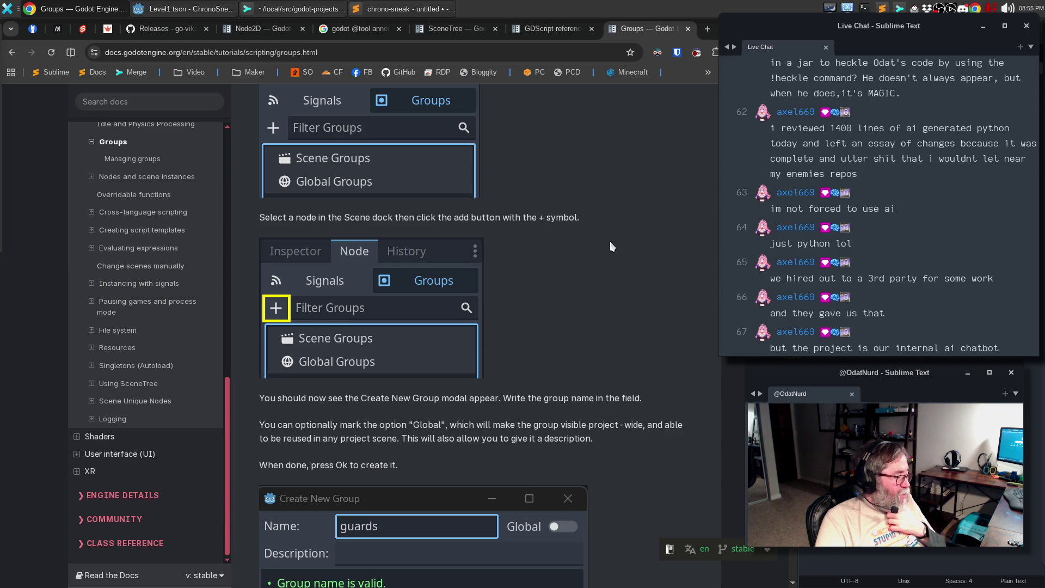
scroll(610, 240, down, 3)
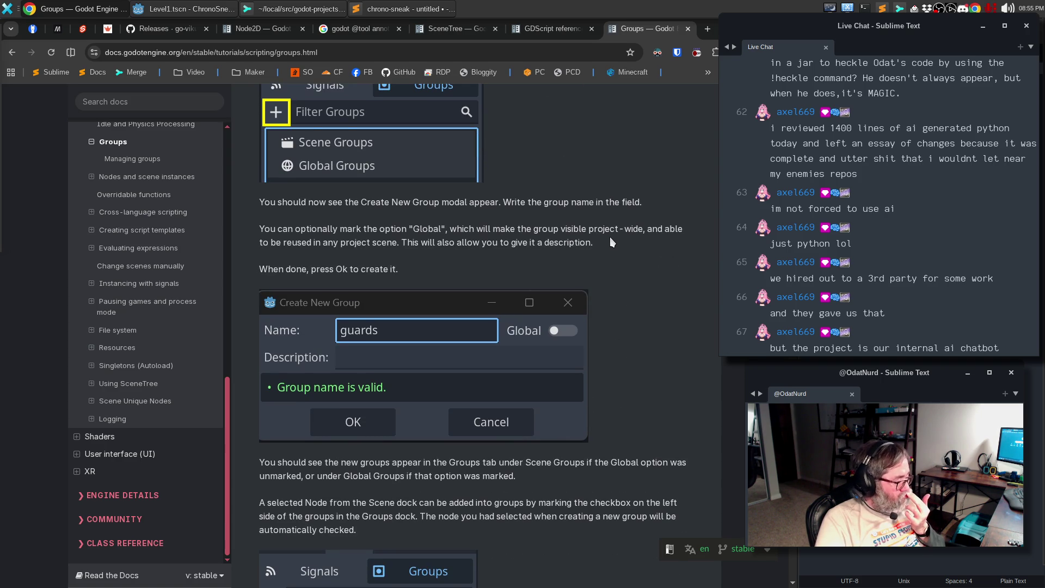
scroll(610, 241, down, 1)
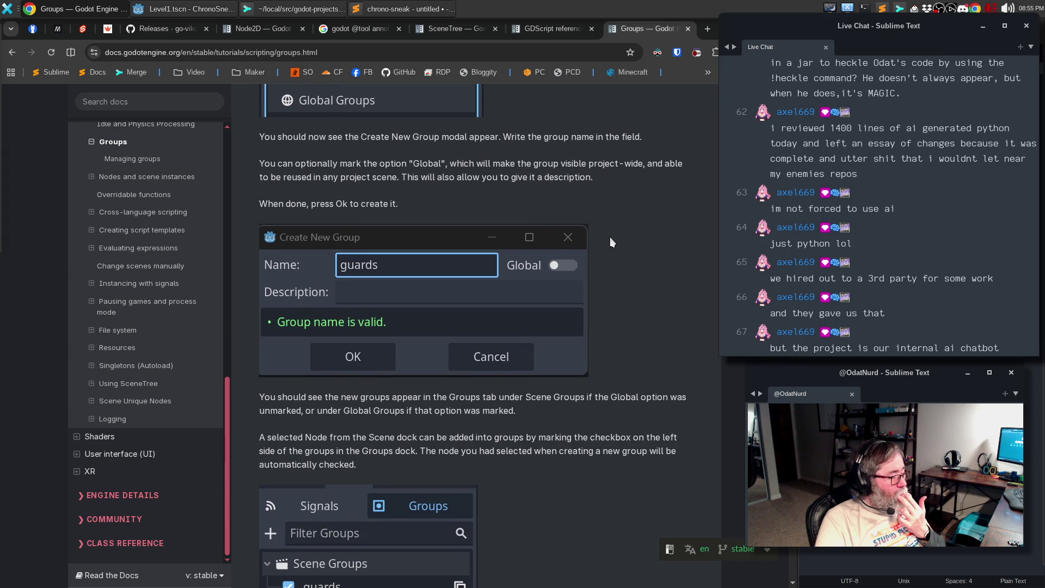
scroll(610, 240, down, 4)
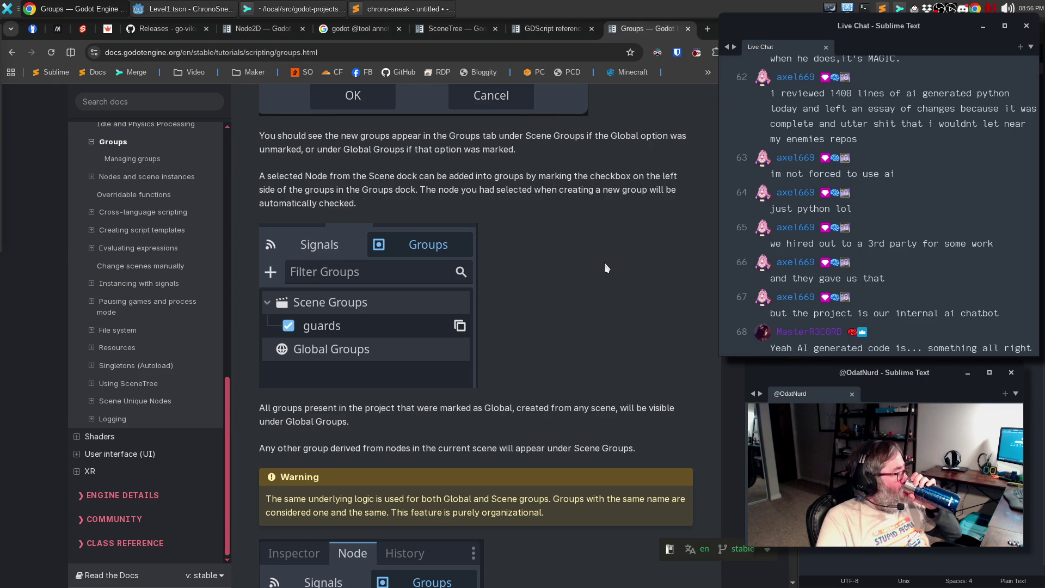
scroll(605, 267, down, 4)
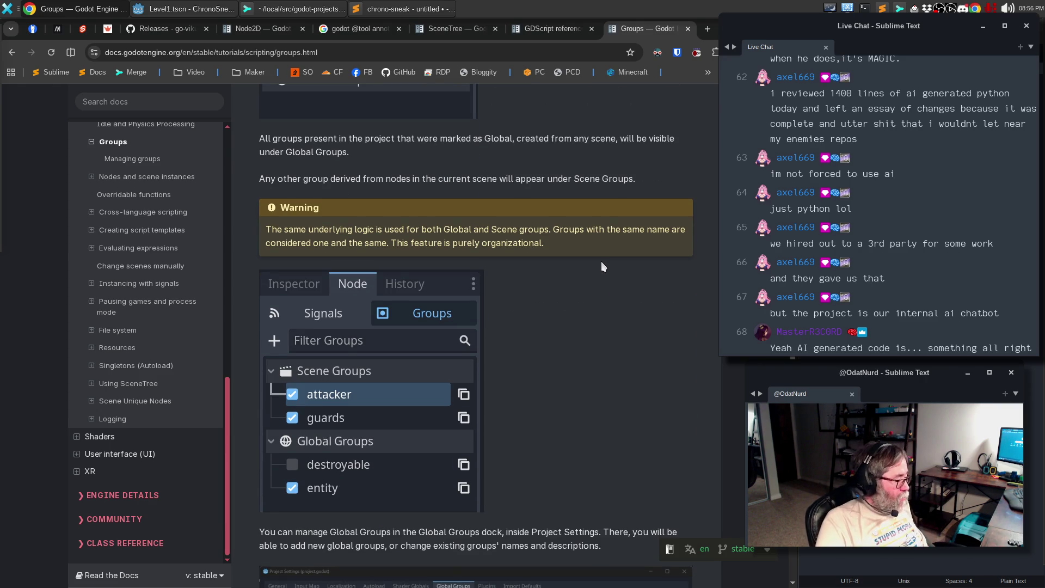
scroll(601, 267, down, 3)
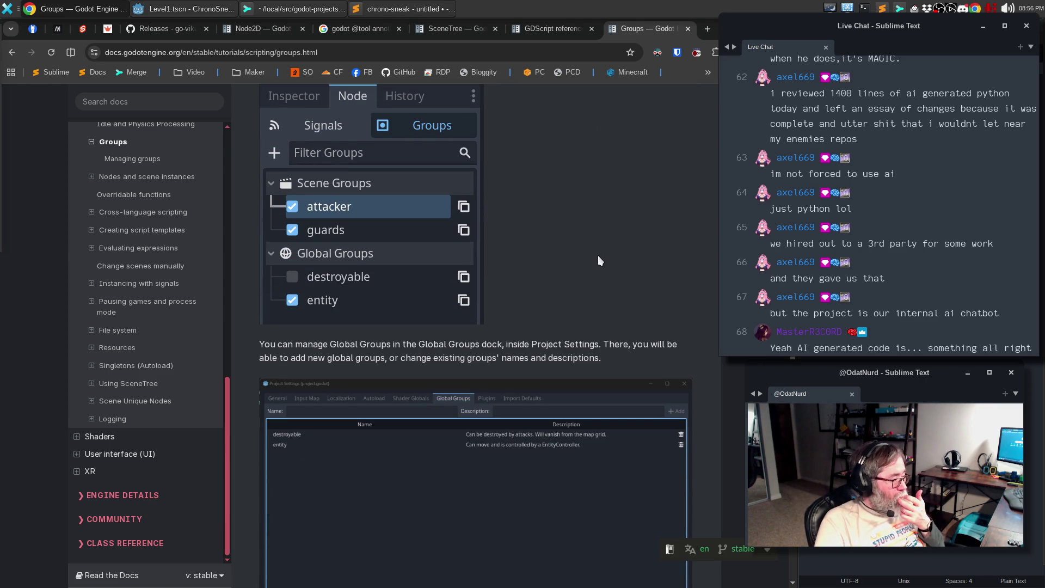
scroll(598, 260, down, 4)
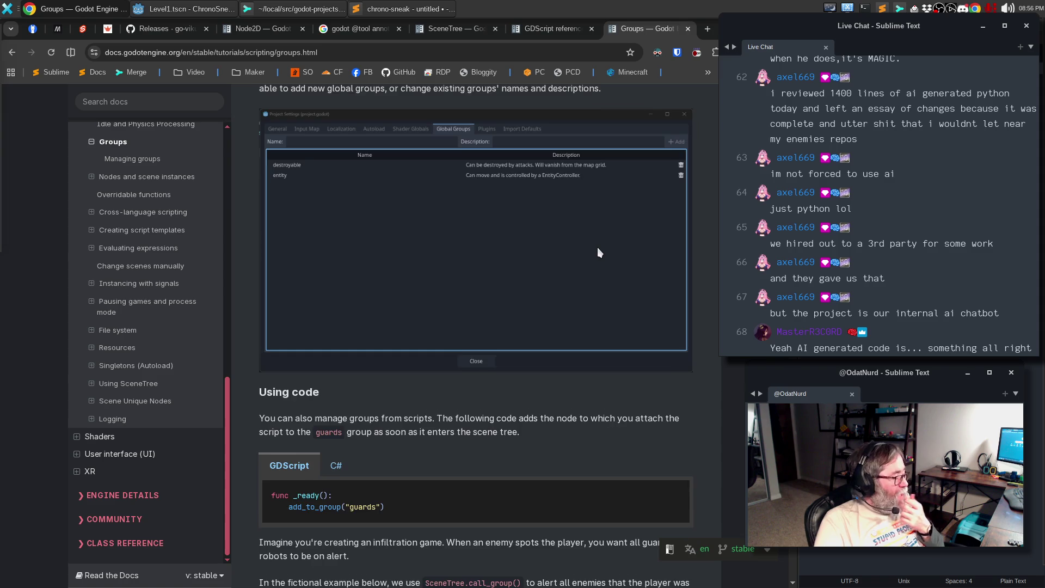
scroll(597, 252, down, 3)
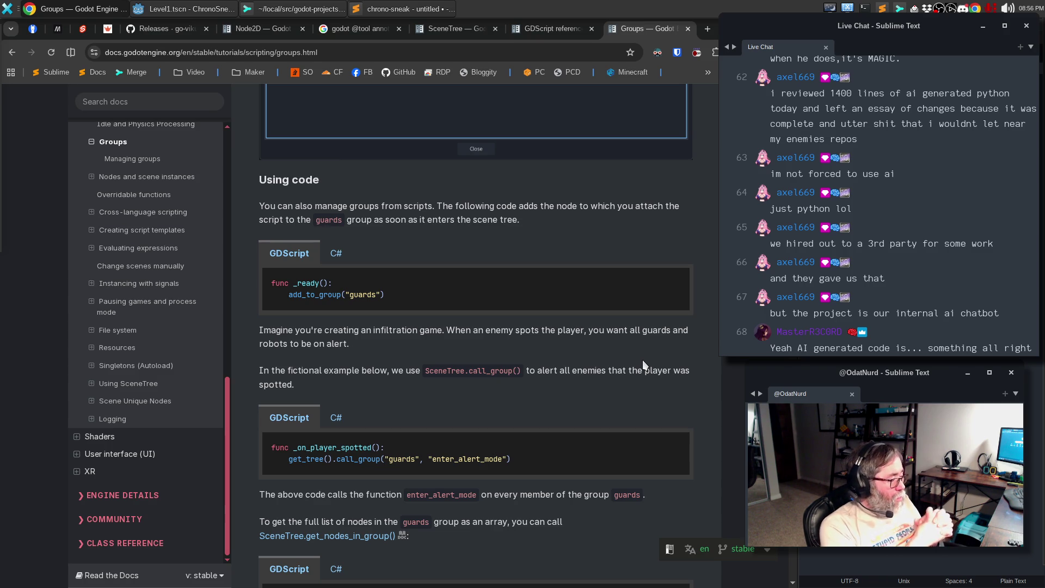
scroll(576, 393, down, 2)
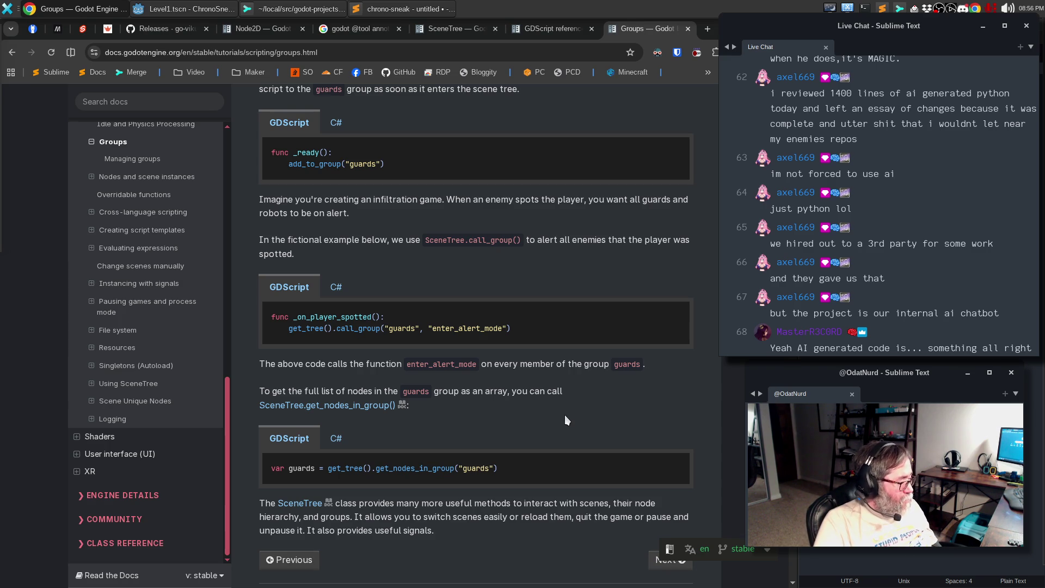
scroll(563, 410, down, 4)
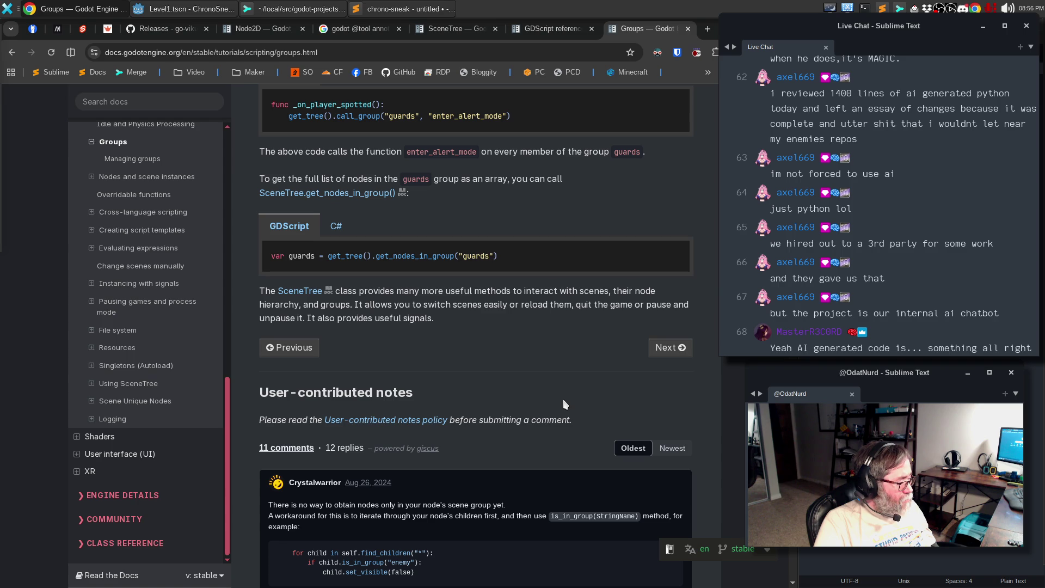
scroll(564, 403, down, 2)
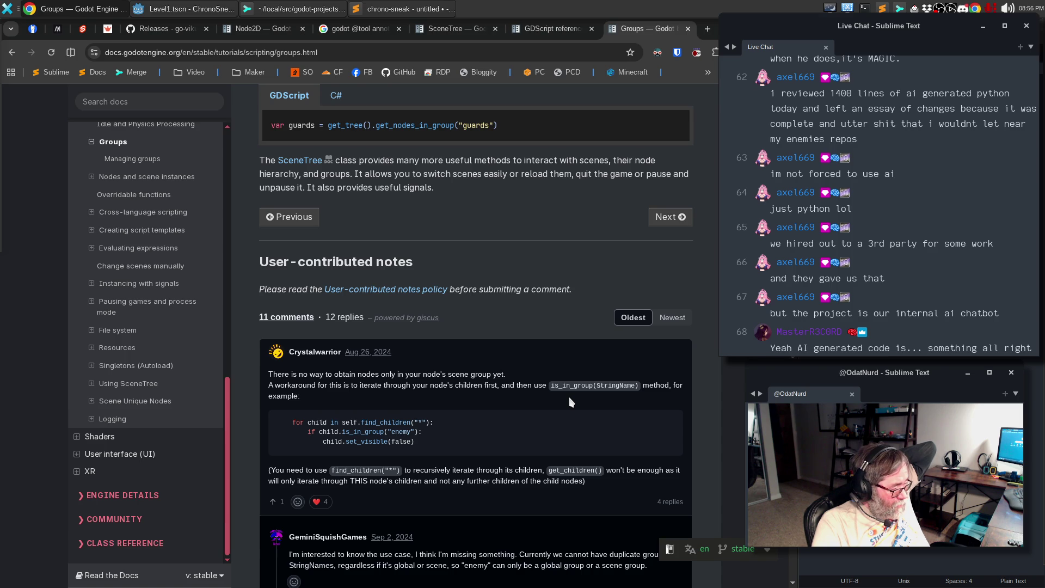
scroll(571, 403, down, 1)
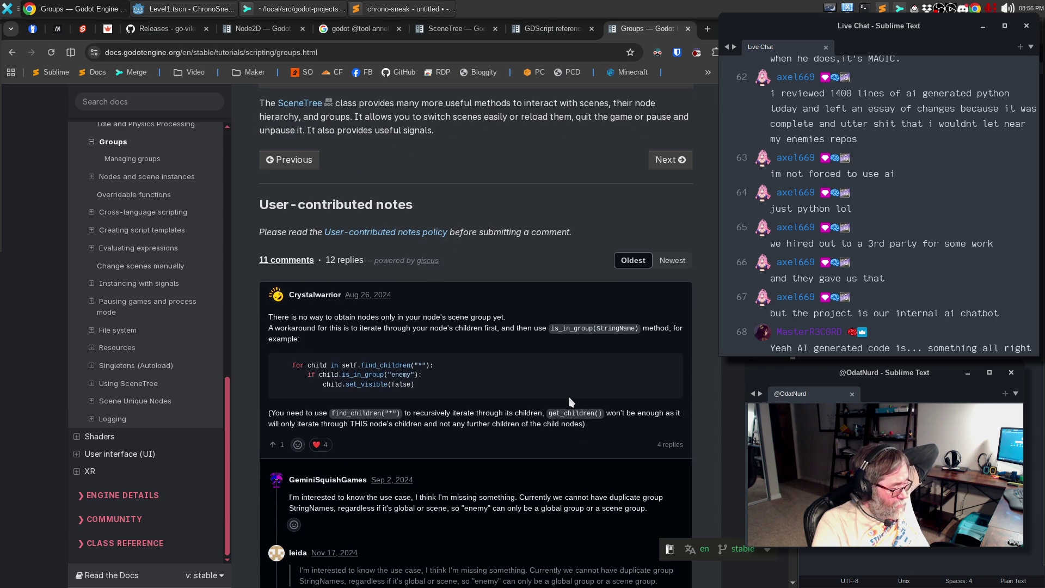
scroll(570, 402, down, 1)
scroll(572, 392, up, 20)
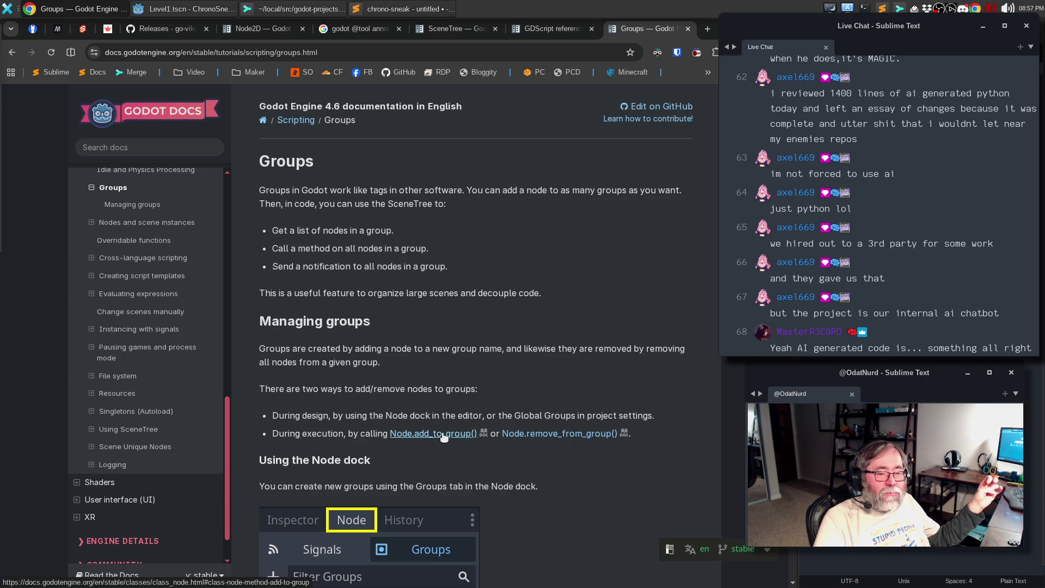
Step: Read the Node.add_to_group() method reference and close the SceneTree reference tab
click(445, 433)
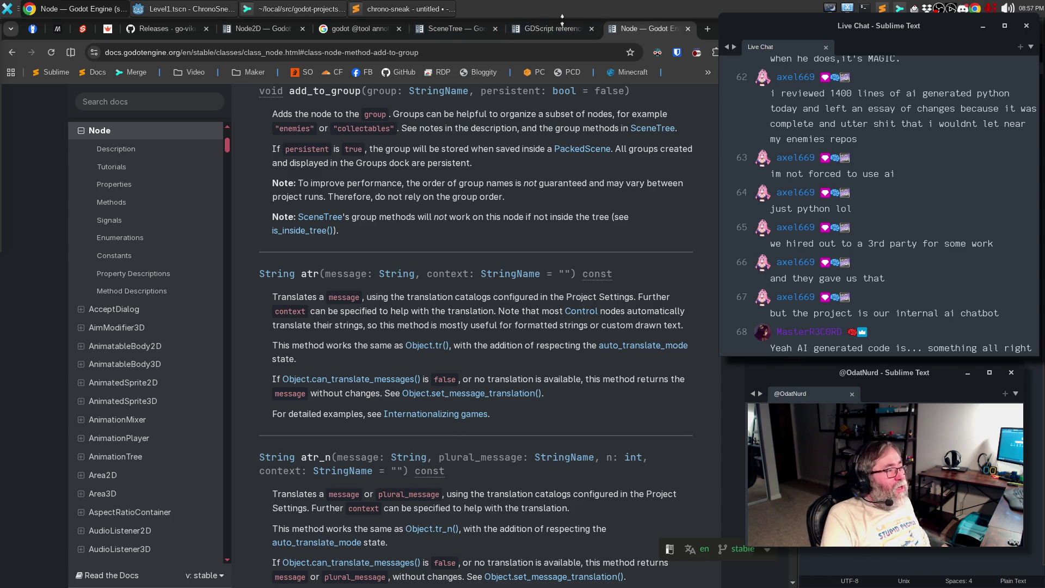
click(493, 34)
click(495, 29)
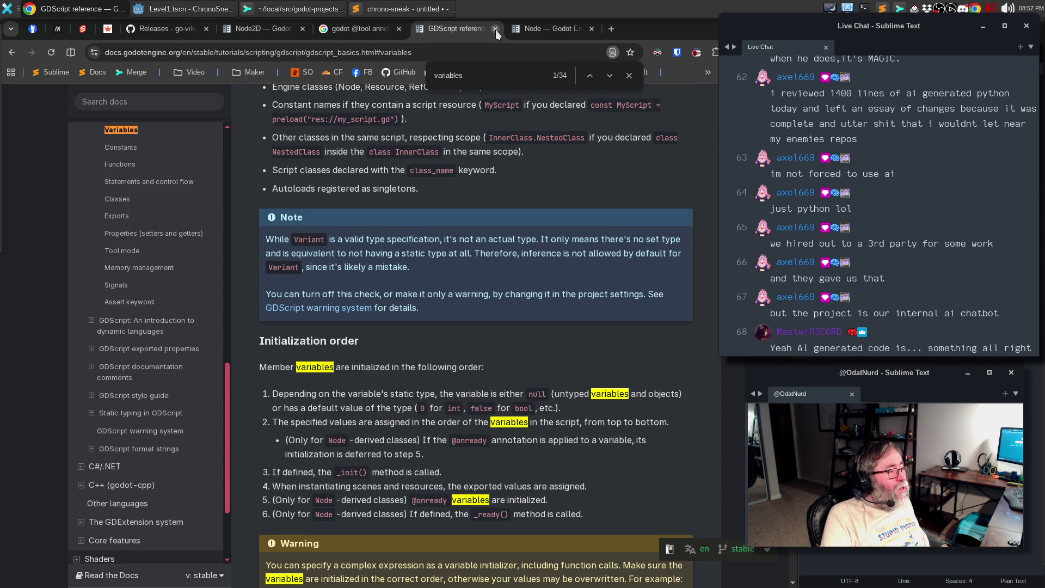
Step: Close the old tabs, search 'godot create group at runtime' and open the forum thread on independent groups
click(495, 29)
click(376, 29)
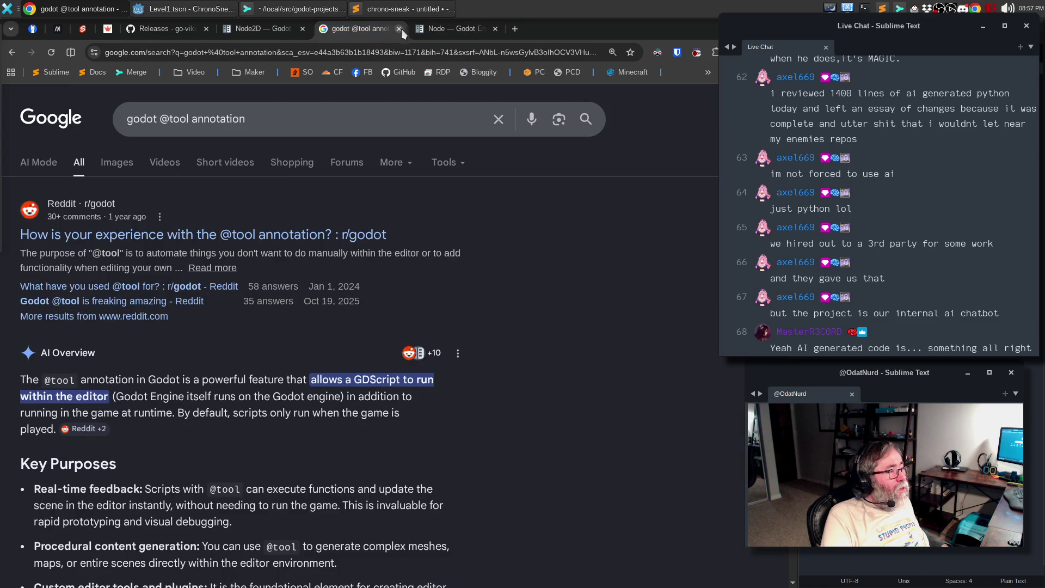
click(399, 28)
click(419, 30)
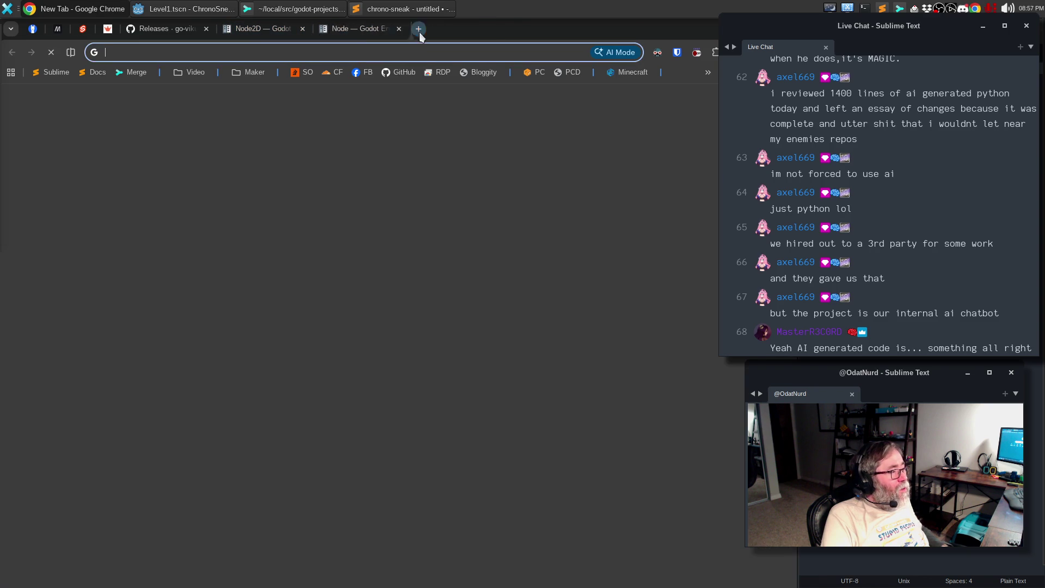
text(godot )
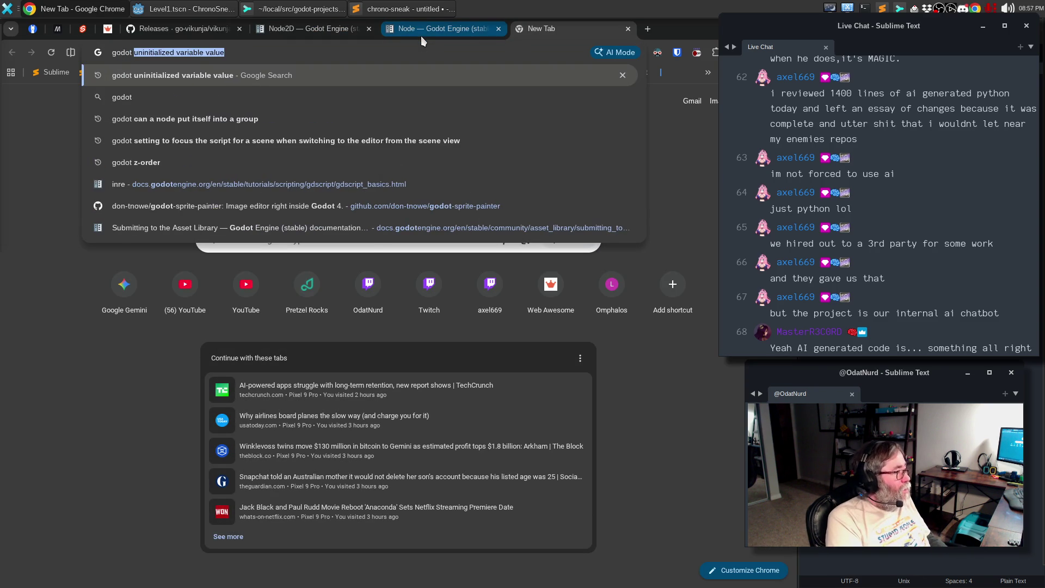
text(create group at runtime)
key(Return)
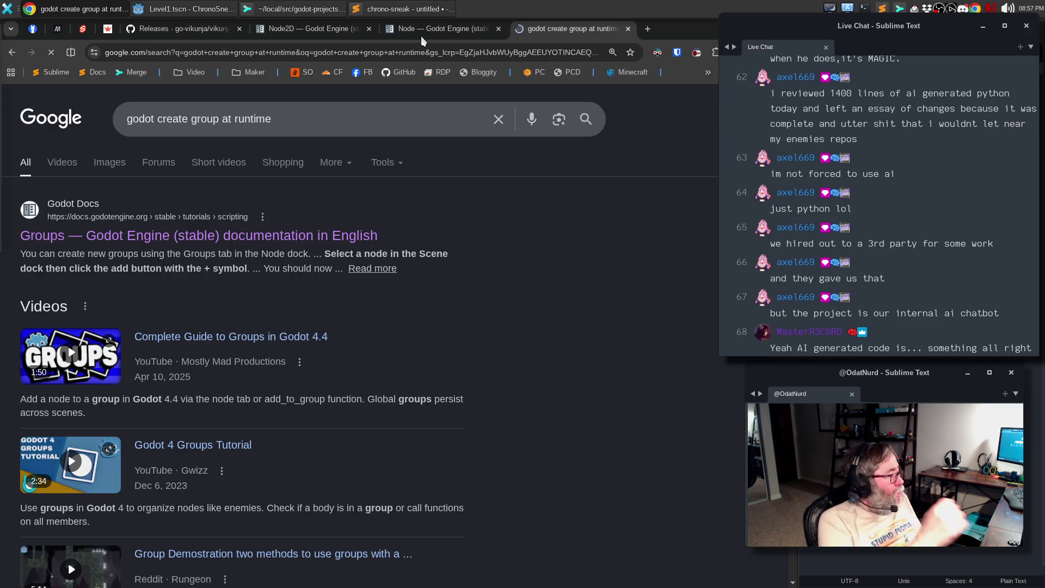
scroll(314, 295, down, 5)
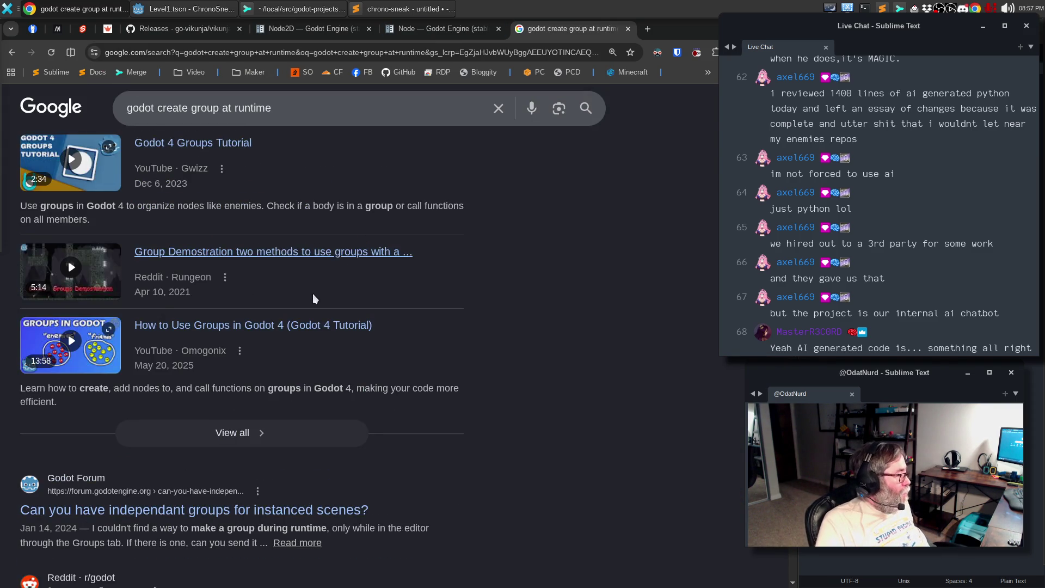
scroll(314, 296, down, 2)
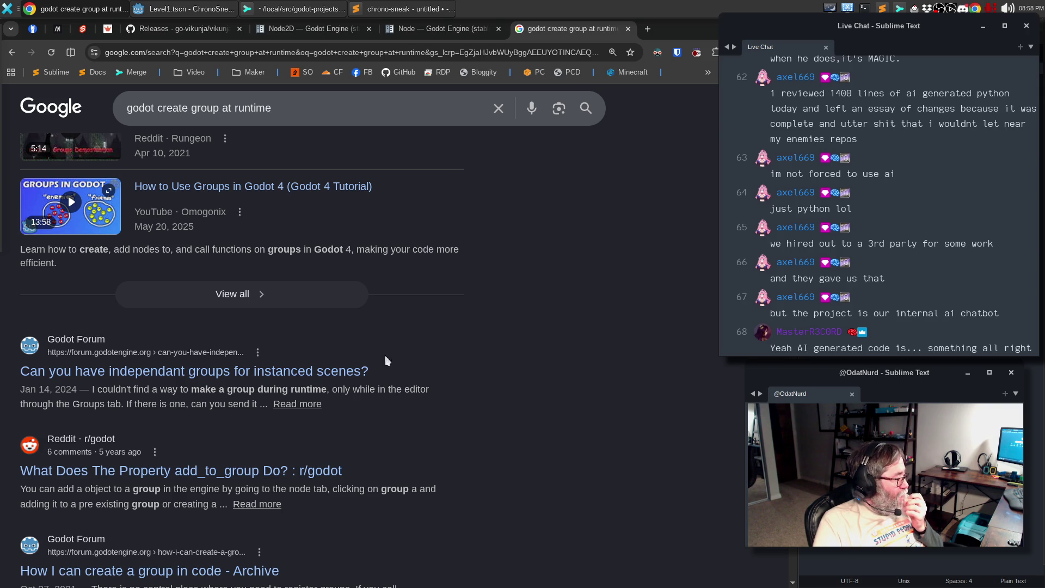
click(324, 374)
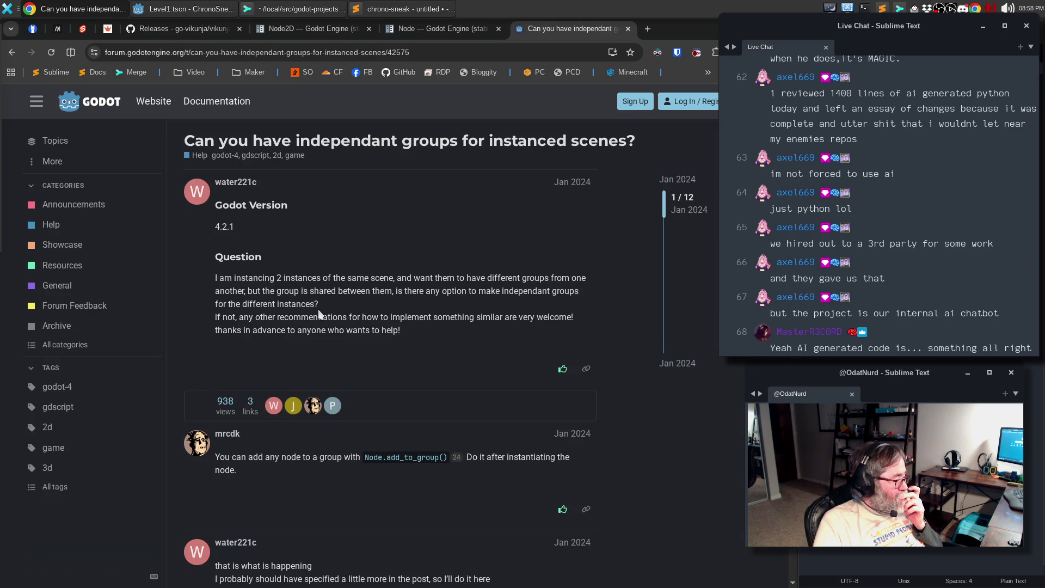
Step: Read down the forum thread to the reply saying add_to_group needs no pre-made group, then return to Godot
scroll(366, 339, down, 3)
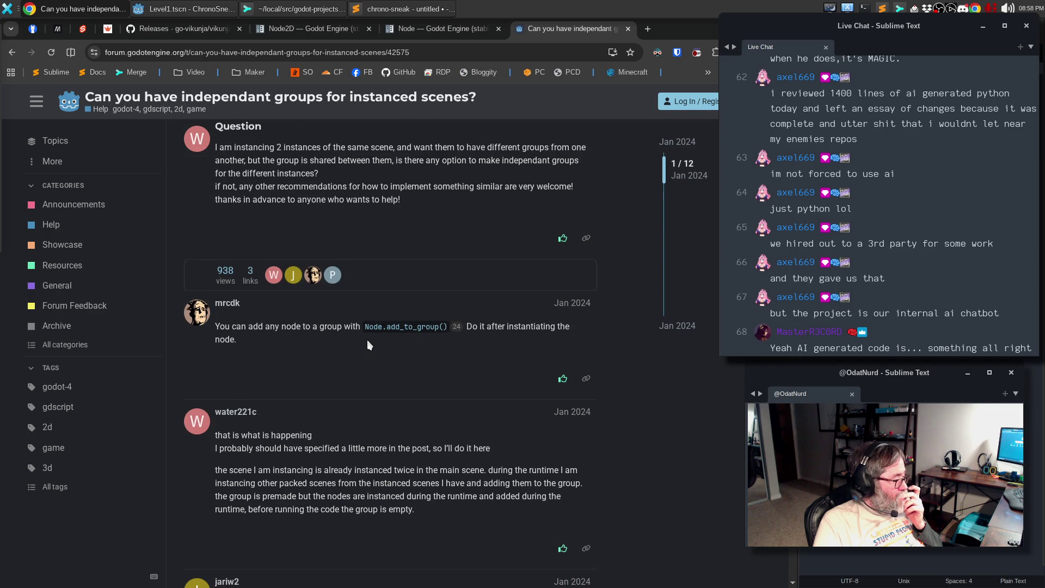
scroll(367, 342, down, 3)
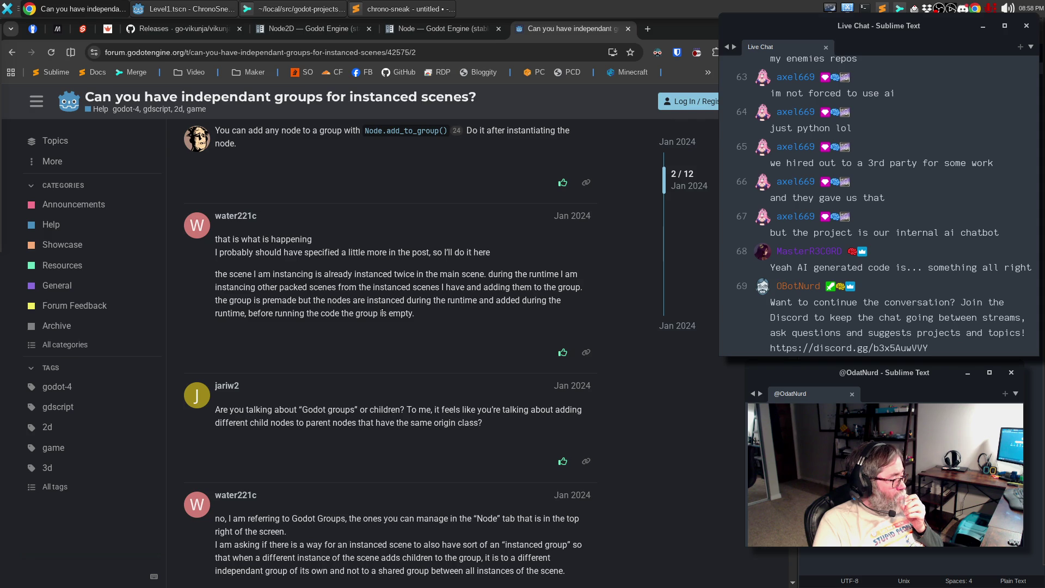
scroll(383, 313, down, 2)
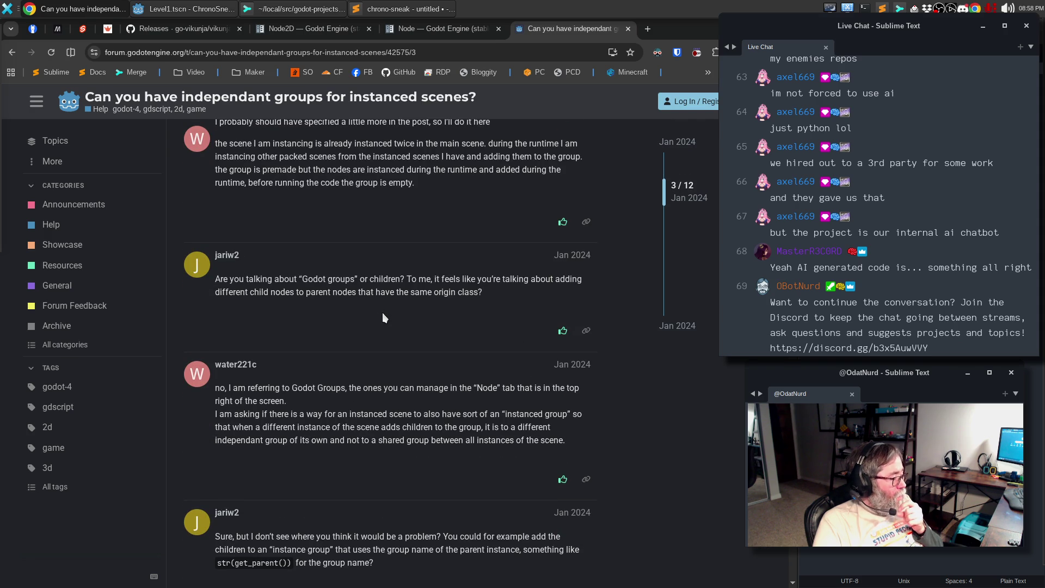
scroll(382, 313, down, 4)
scroll(362, 317, down, 2)
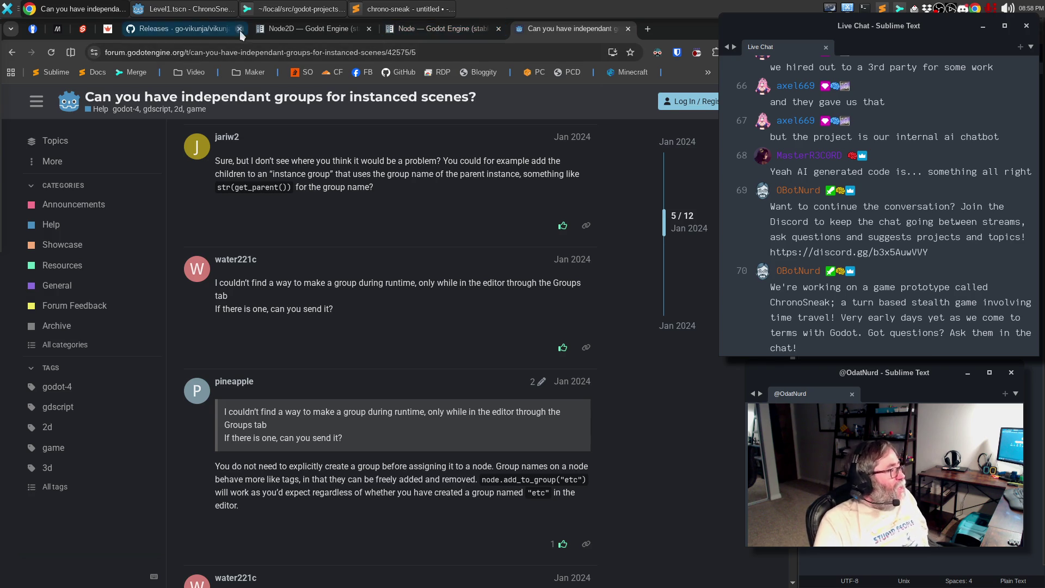
click(218, 10)
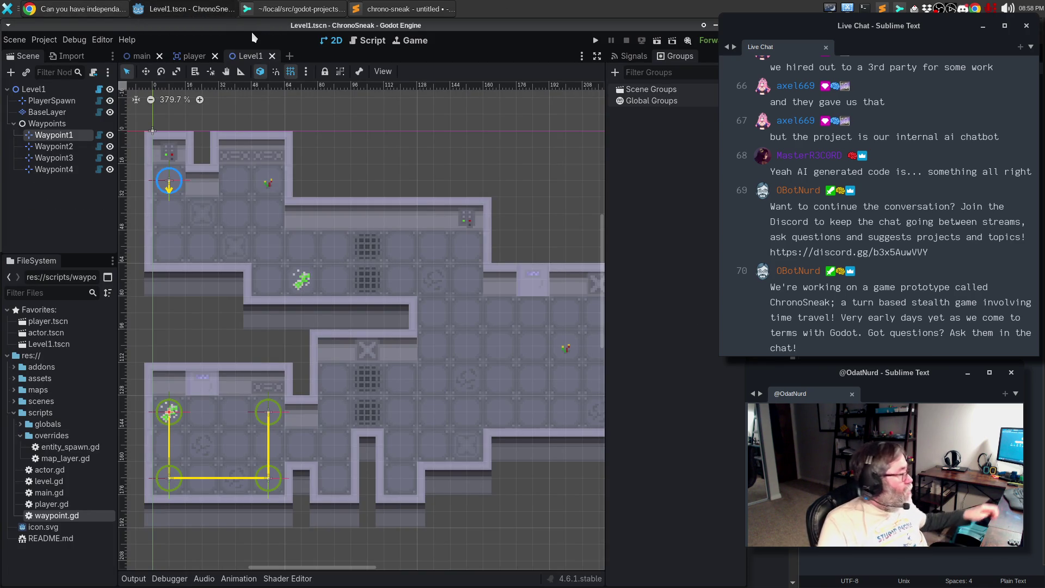
Step: Open level.gd in the script editor from the Level1 node's script icon
click(369, 40)
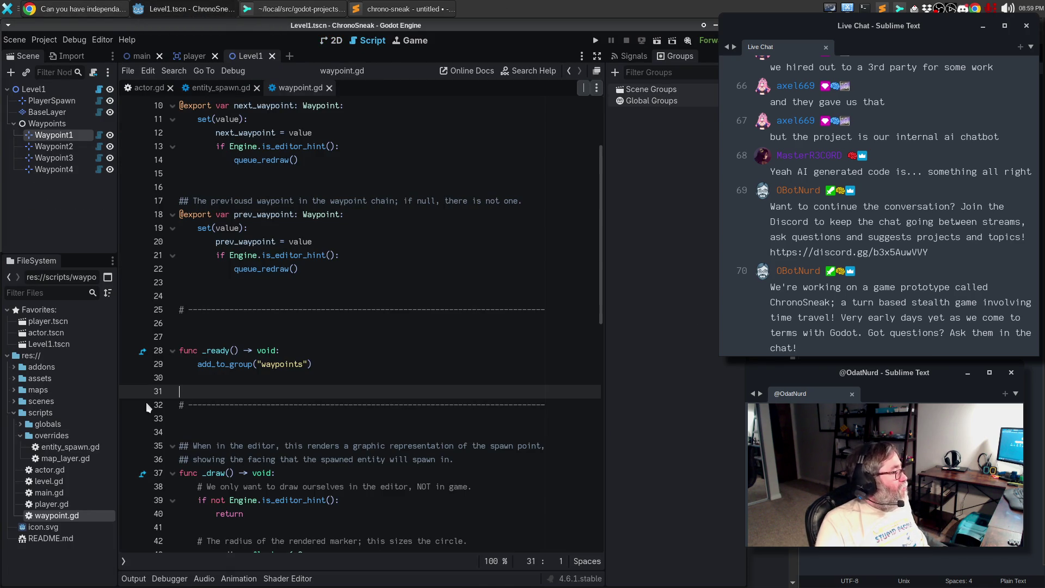
click(100, 93)
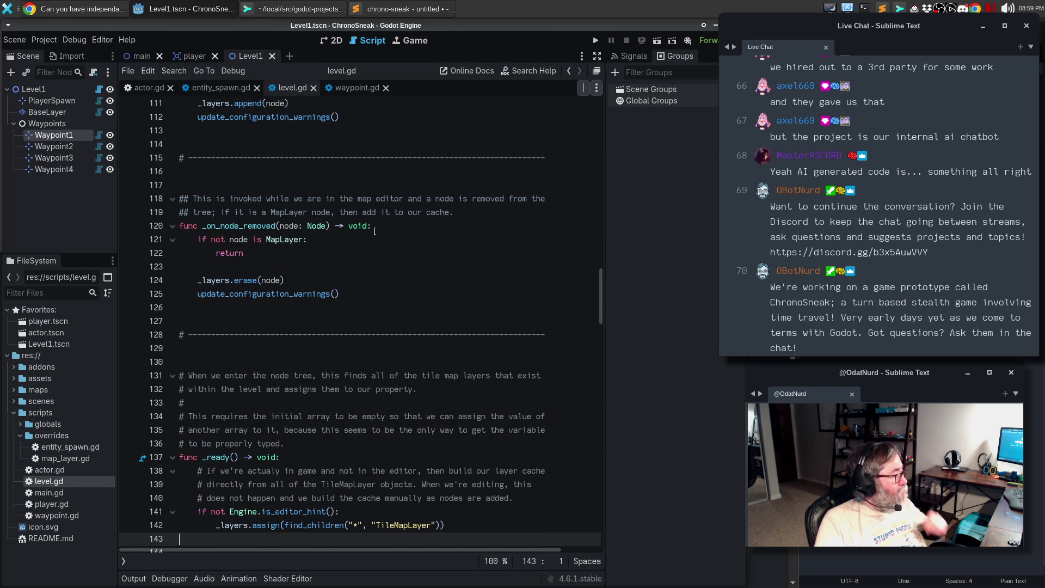
scroll(383, 222, up, 10)
scroll(384, 222, up, 8)
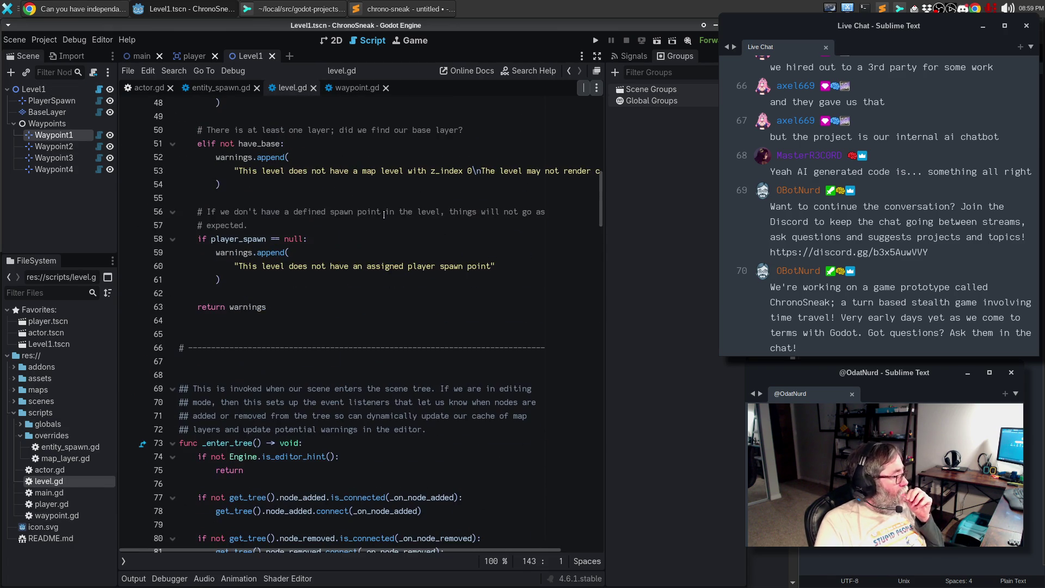
scroll(384, 213, up, 16)
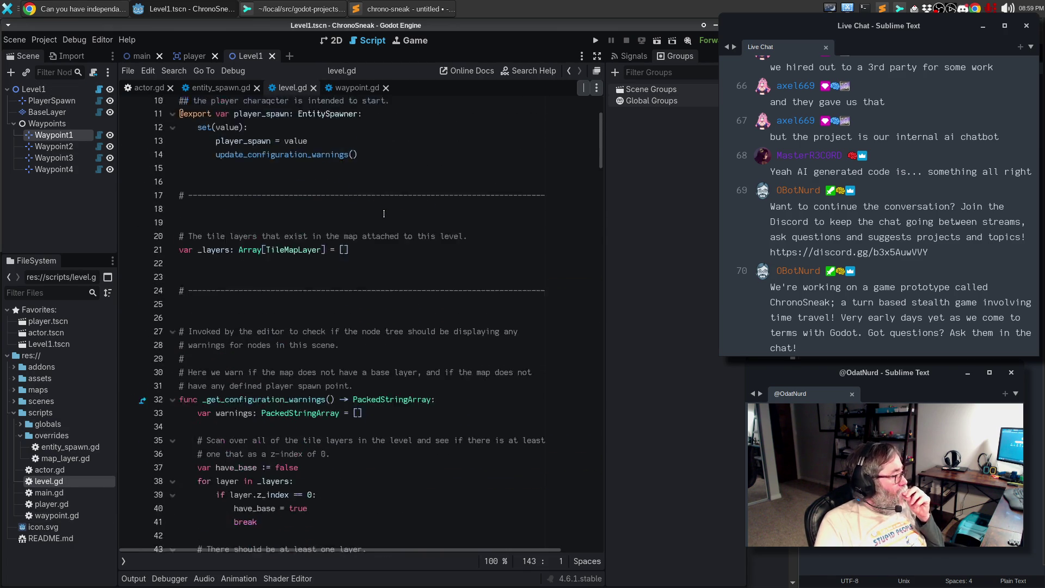
Step: Jump to level.gd's _ready function and place the cursor after the layers assignment line
click(430, 317)
key(ctrl+alt+f)
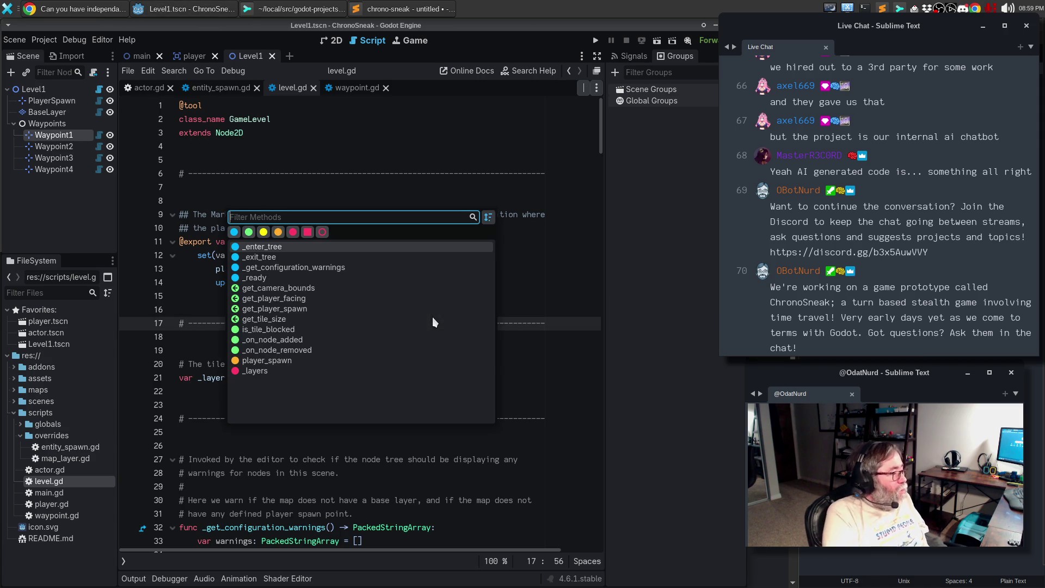
text(re)
key(Down)
key(Down)
key(Return)
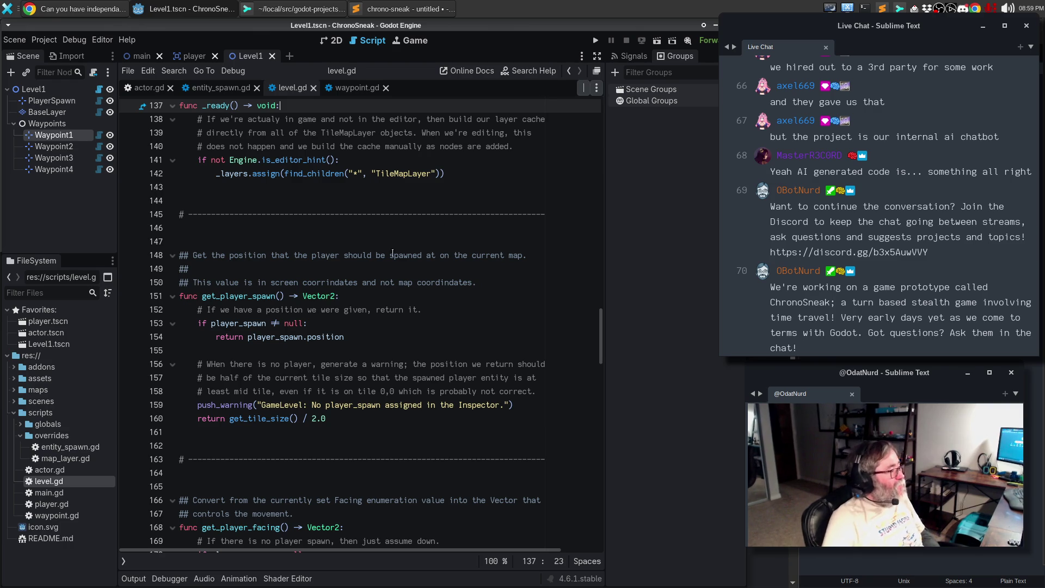
scroll(432, 168, up, 3)
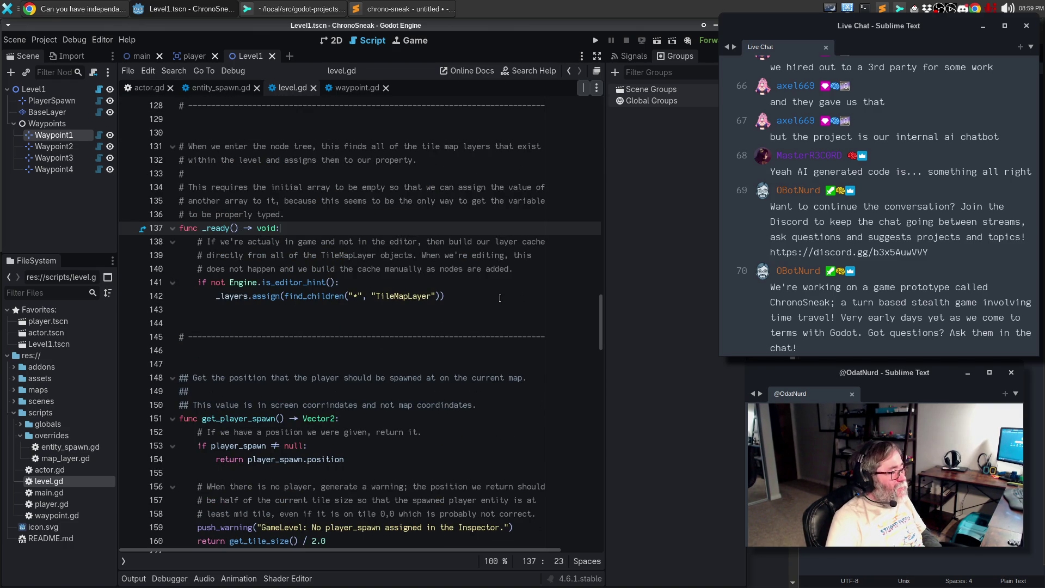
click(497, 298)
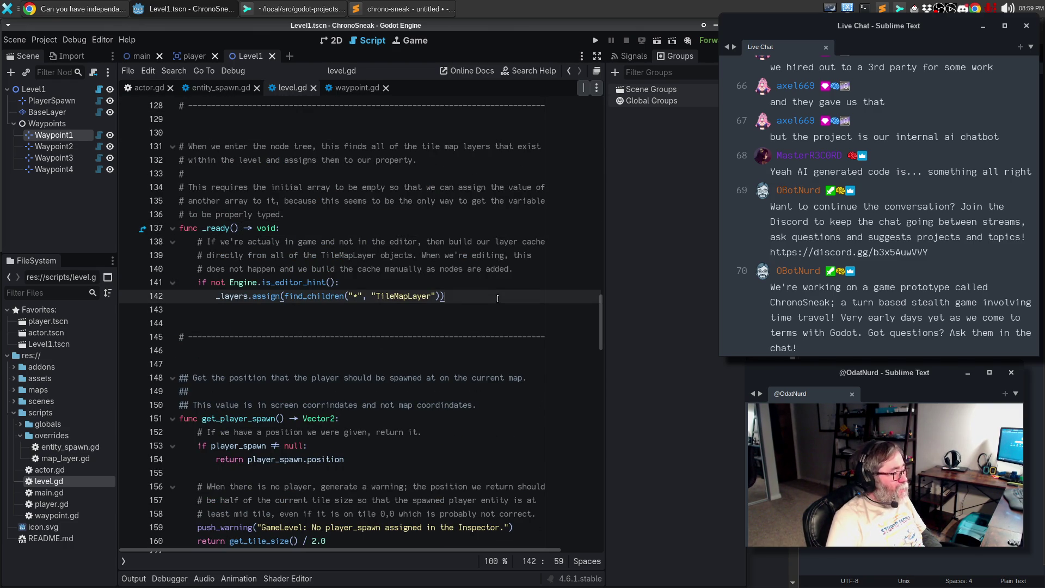
Step: Add a print(get_tree().get_nodes_in_group(' line below the layers assignment in _ready
key(Return)
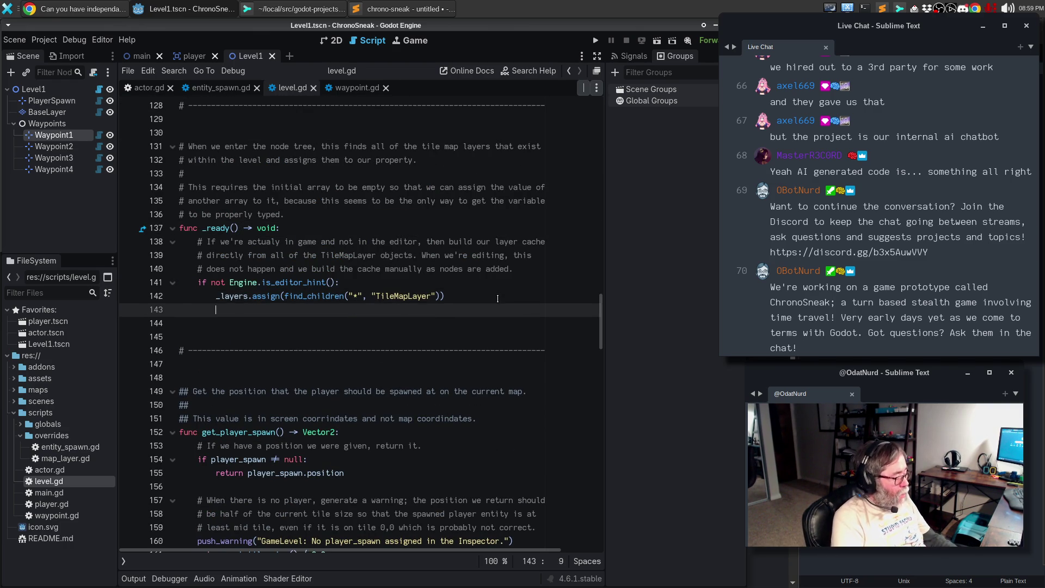
key(Return)
text(get_t)
key(BackSpace)
key(BackSpace)
key(BackSpace)
text(print(get_tree().get)
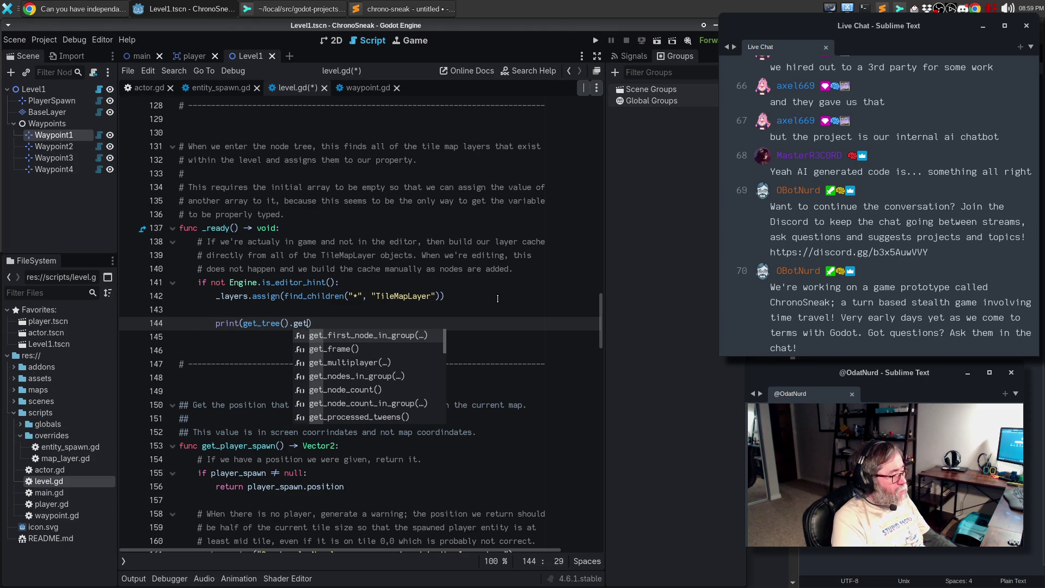
key(Down)
key(Down)
key(Down)
key(Return)
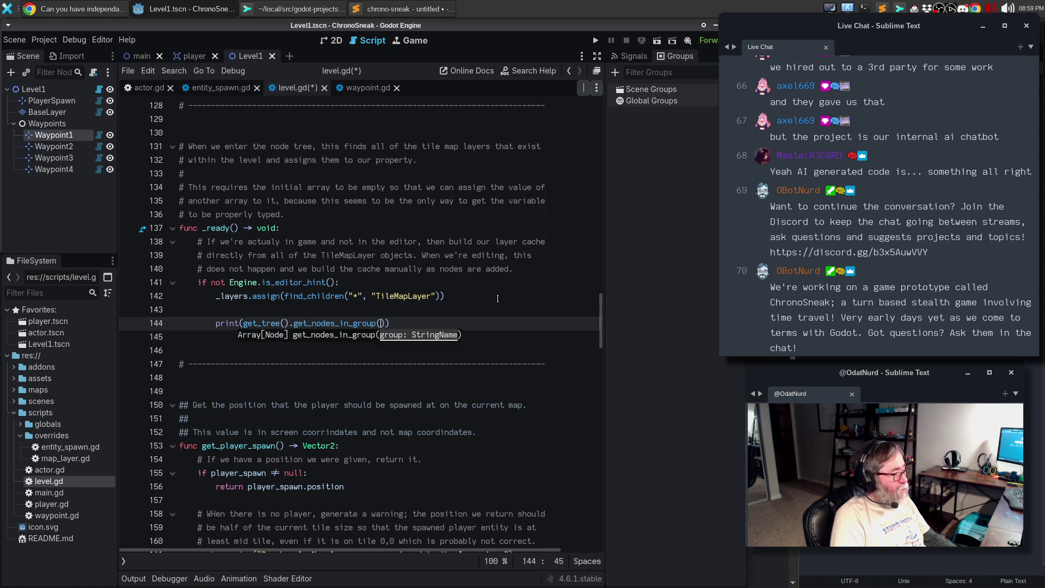
text(')
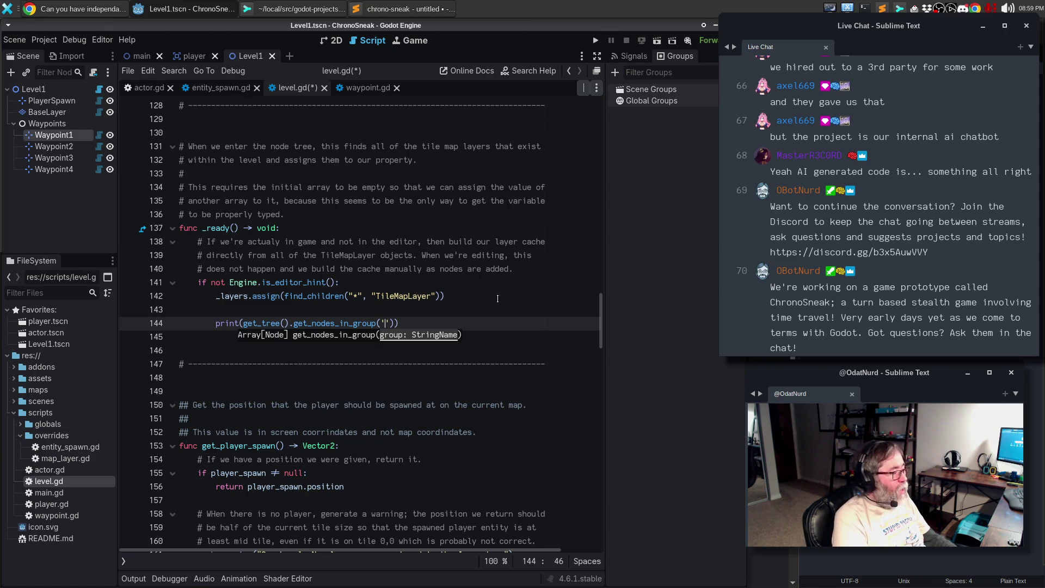
Step: Complete the group name as 'waypoints' per waypoint.gd, save level.gd, and run the game with F5
click(368, 87)
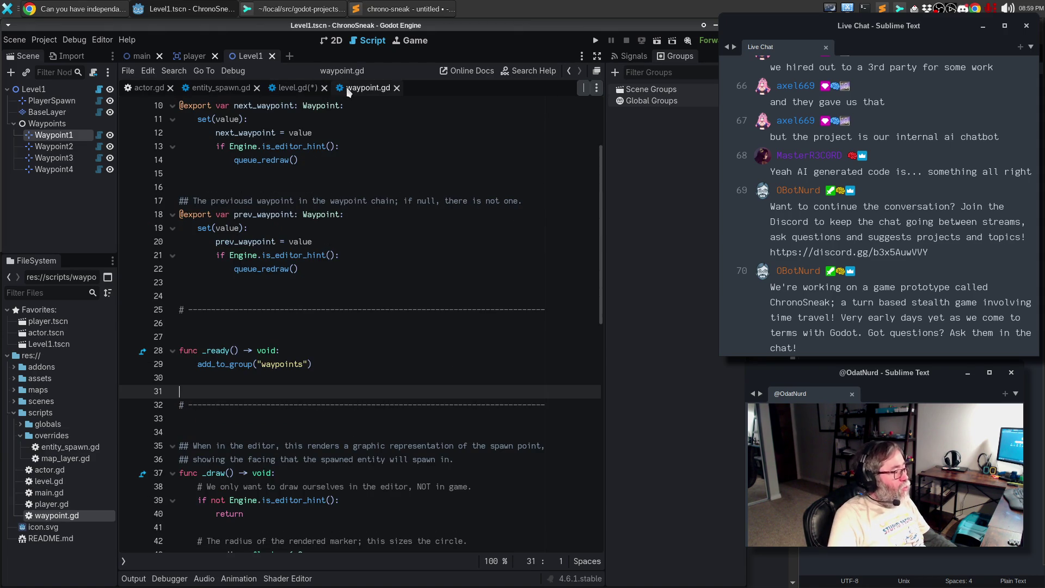
click(296, 88)
text(waypoints)
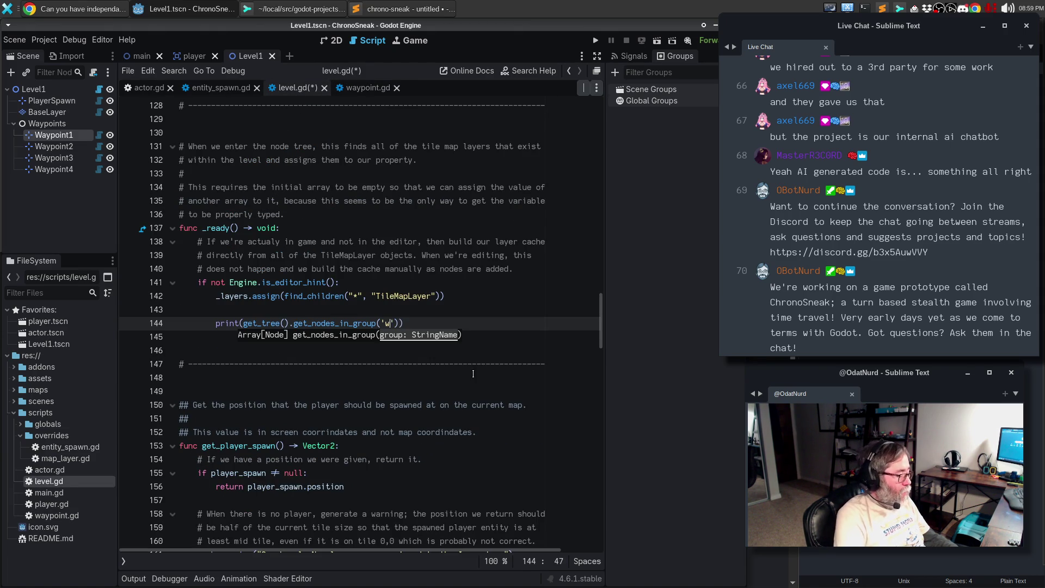
key(ctrl+s)
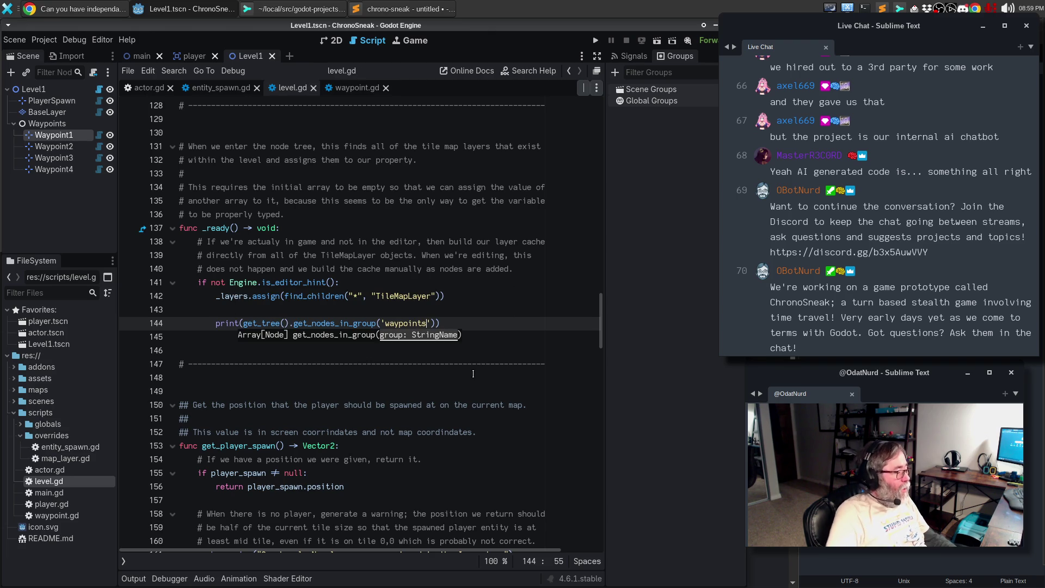
key(F5)
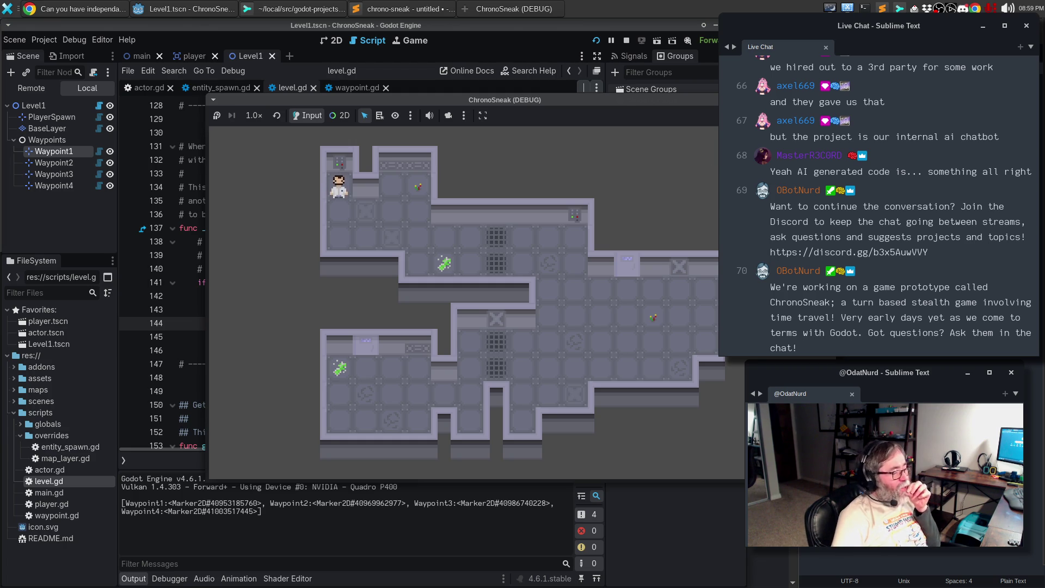
Step: Stop the running game with F8 and return to Level1's 2D view
key(F8)
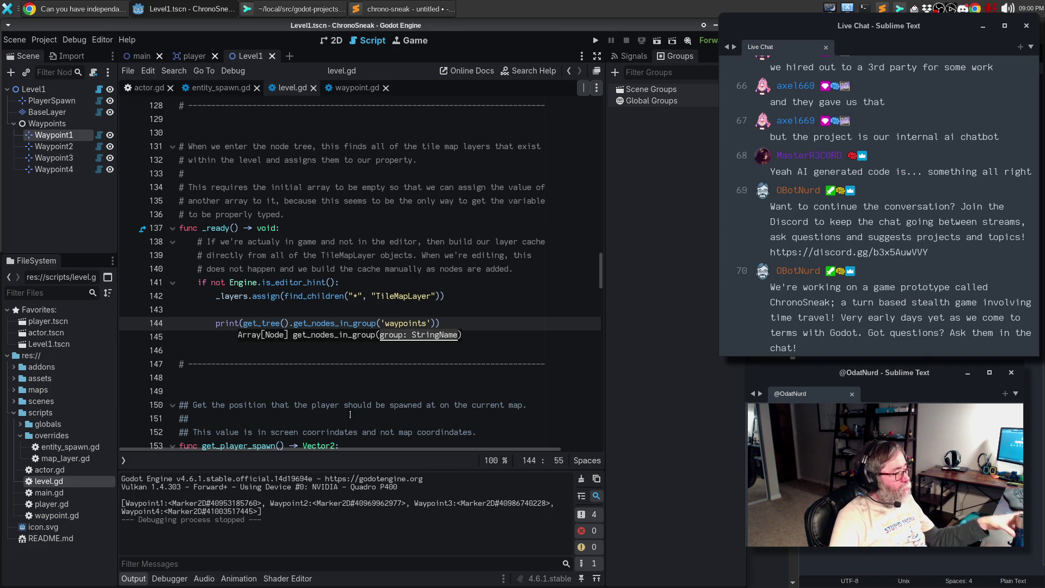
key(Down)
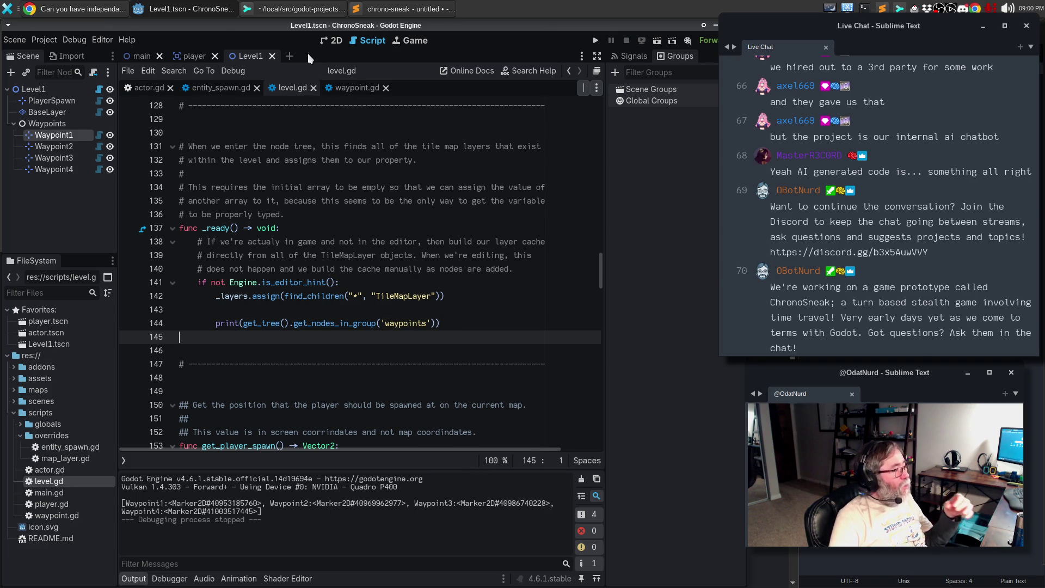
click(335, 43)
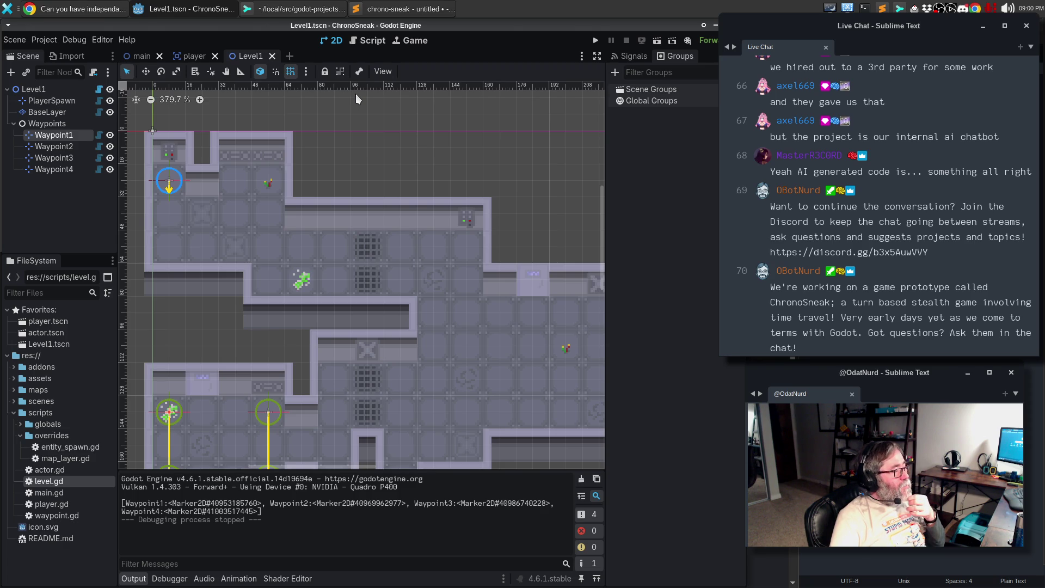
Step: In Chrome, enter the search 'godot can two scenes have the same group defined'
click(103, 6)
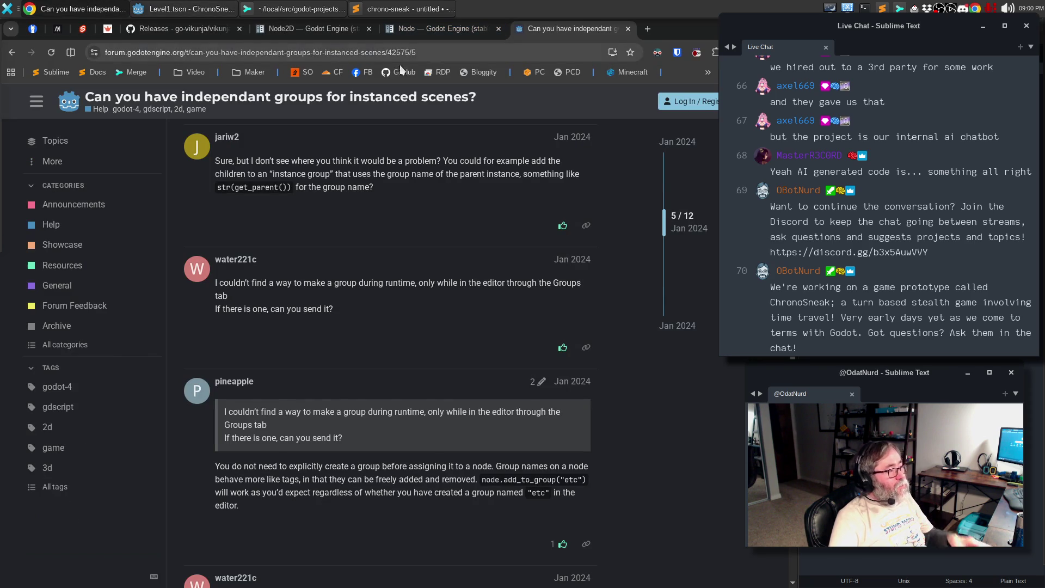
click(391, 48)
text(godot c)
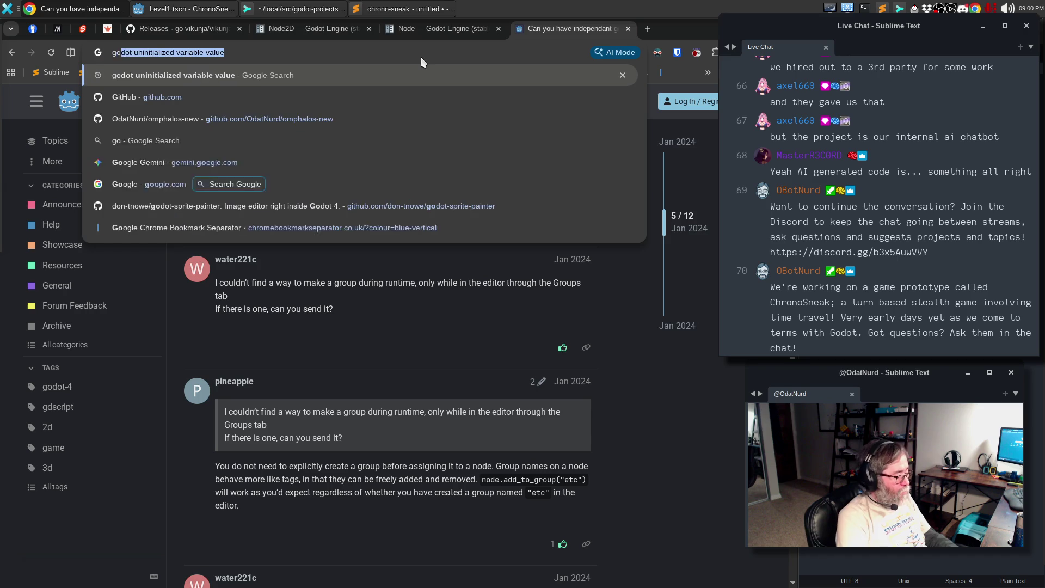
text(an two s)
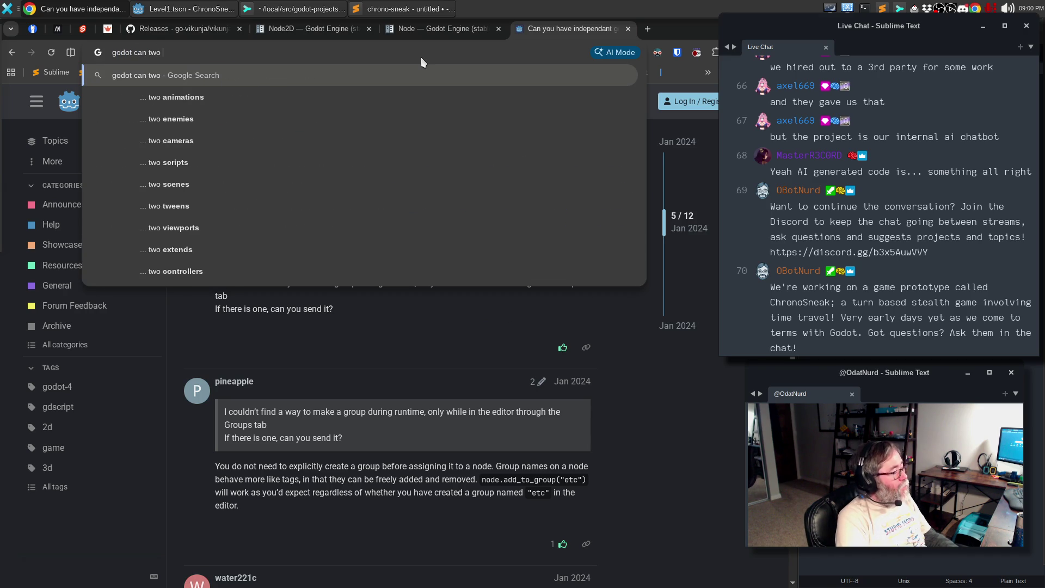
text(cenes have the sam)
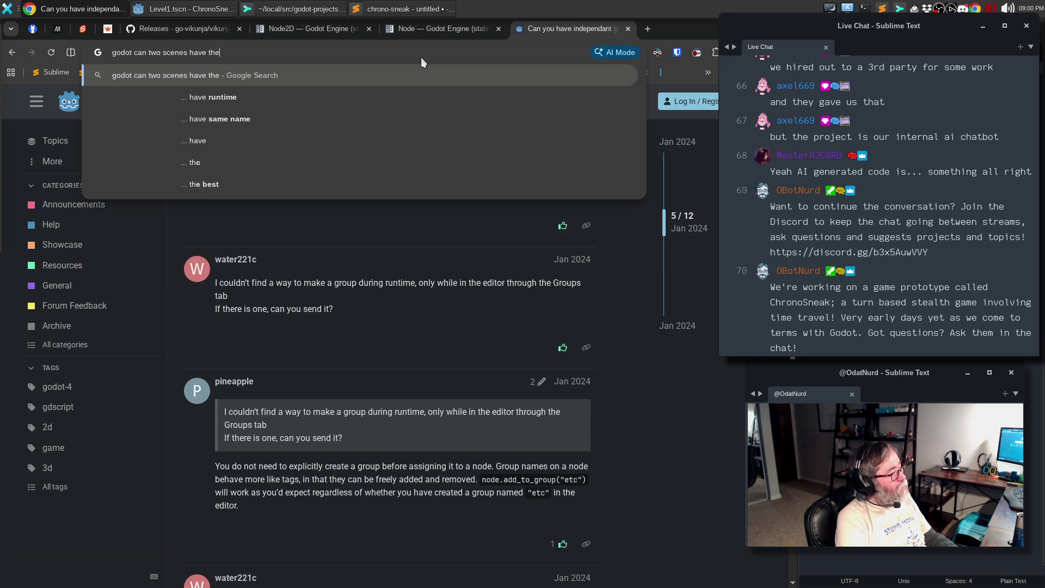
text(e group defined)
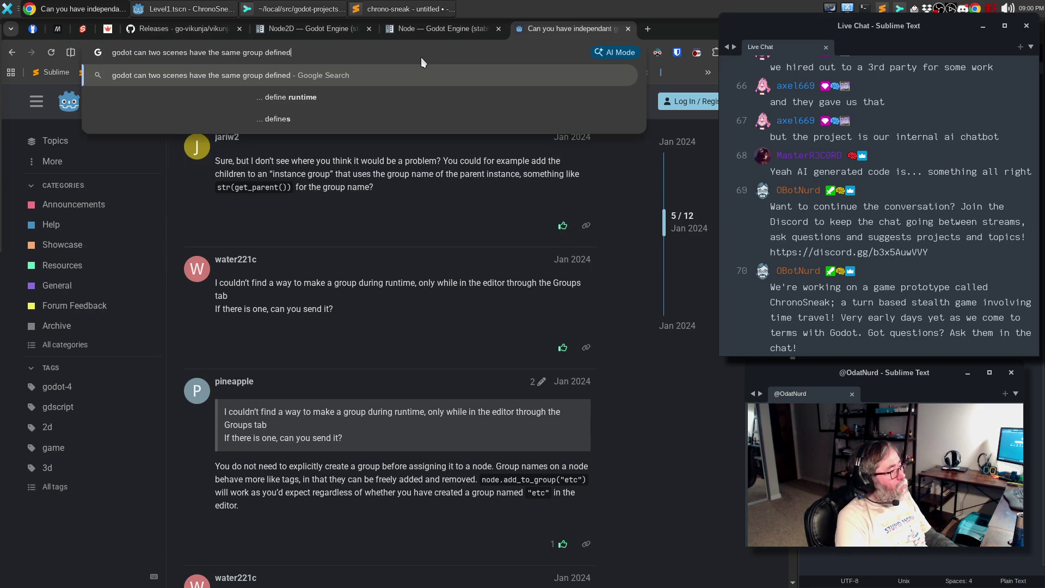
Step: Run the Google search and open the Godot Docs Groups page from the results
key(Return)
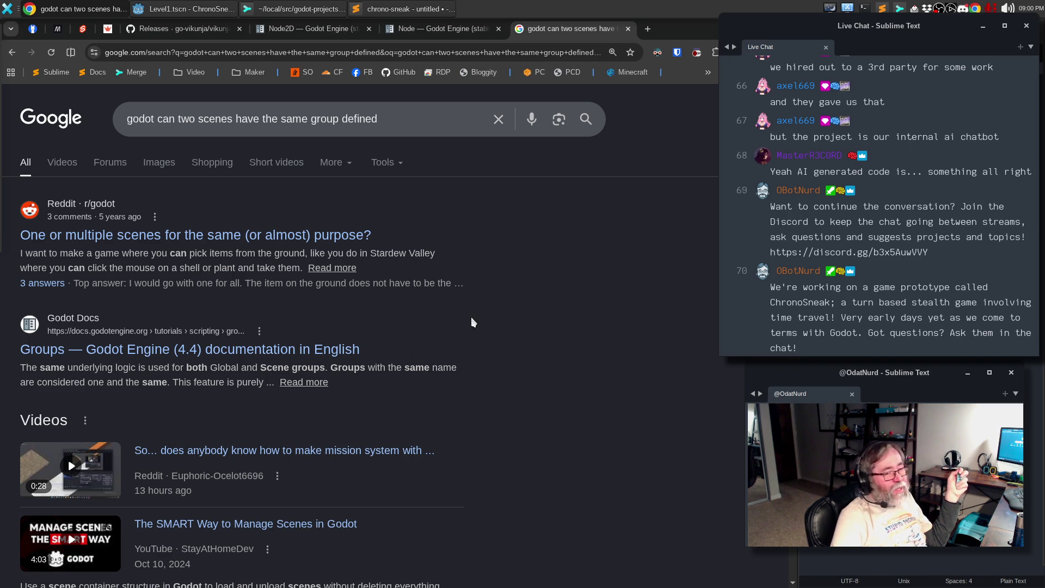
scroll(483, 308, down, 5)
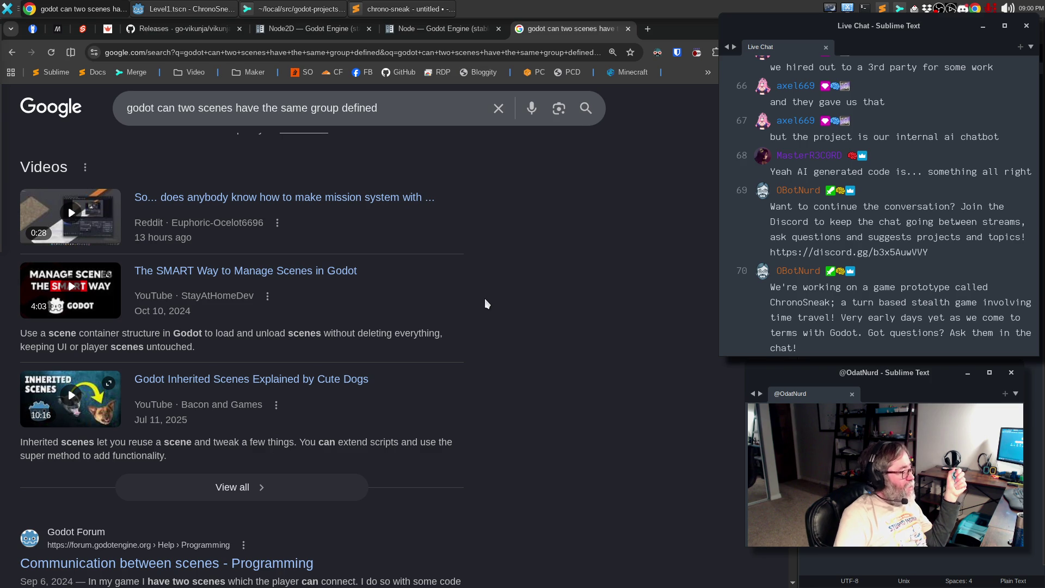
scroll(488, 293, up, 5)
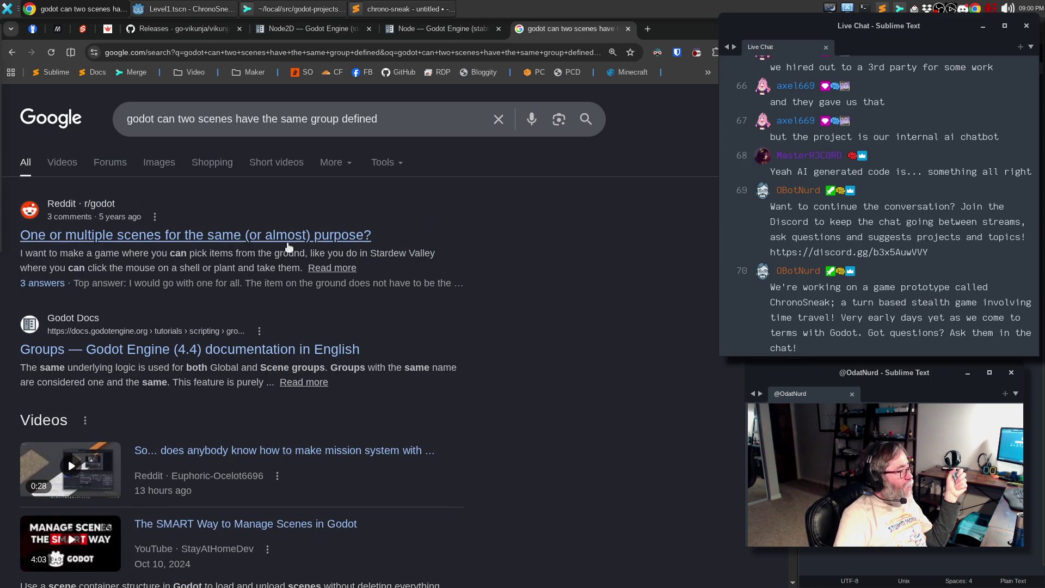
click(266, 353)
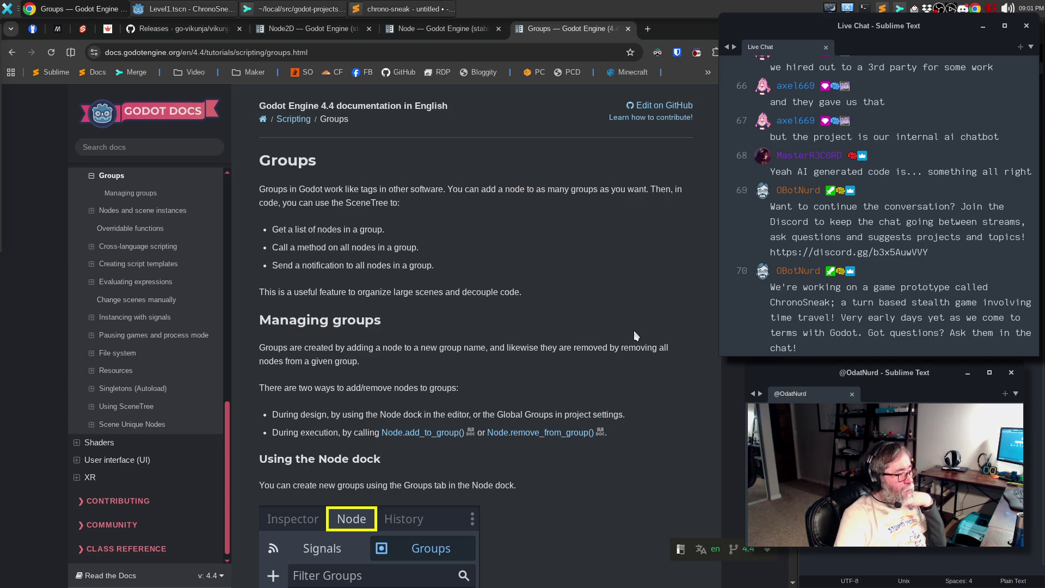
Step: Read the Godot 4.4 Groups docs down to the Warning on same-named groups, then return to Godot
scroll(636, 328, down, 6)
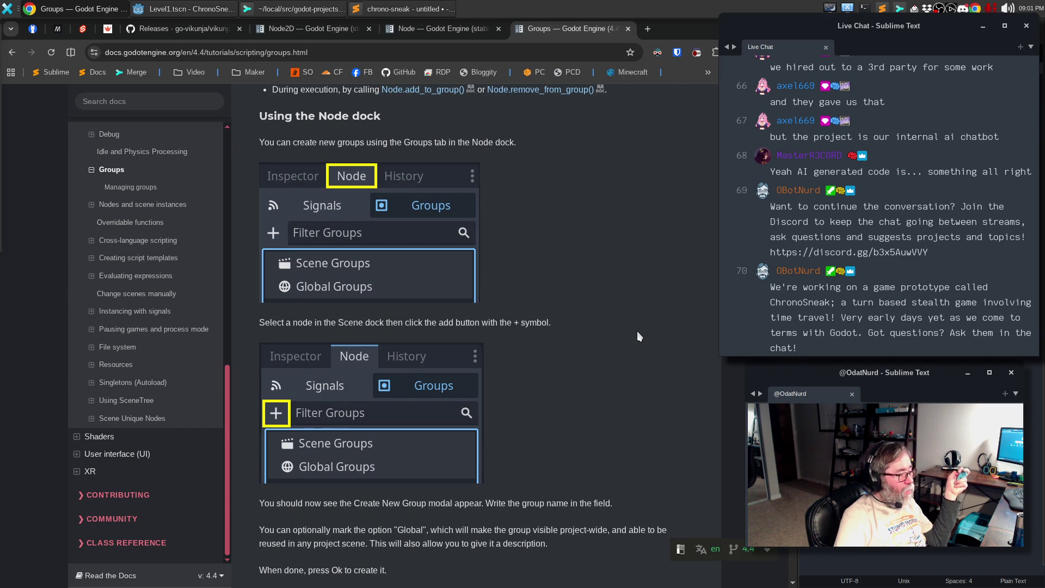
scroll(636, 330, down, 4)
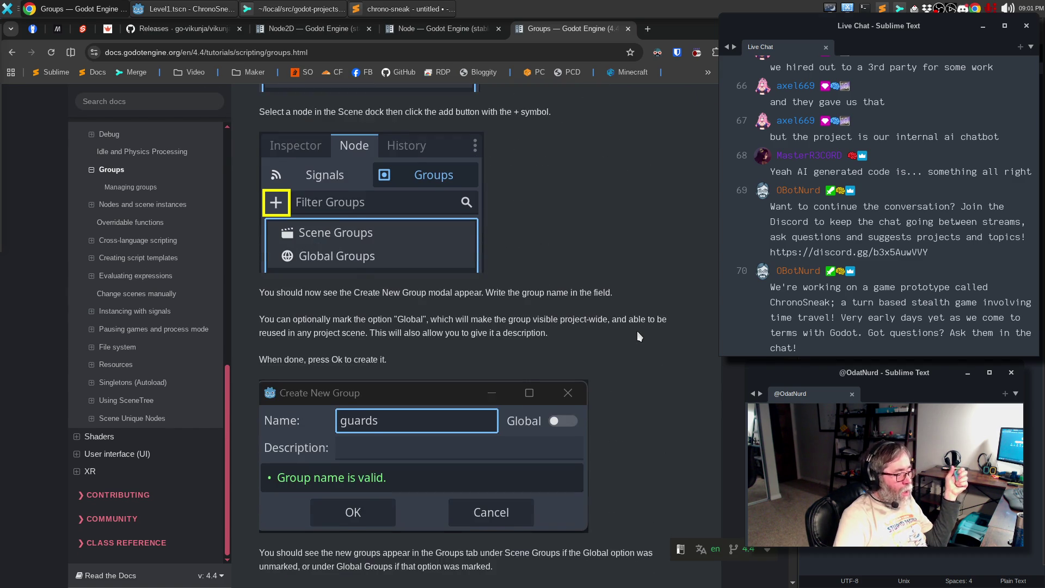
scroll(638, 332, down, 2)
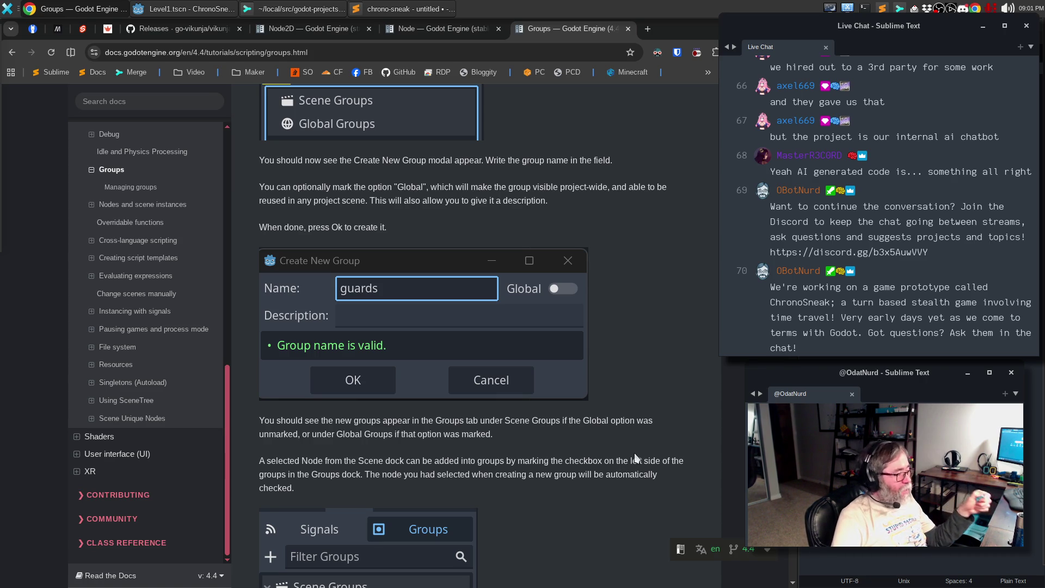
scroll(570, 430, down, 3)
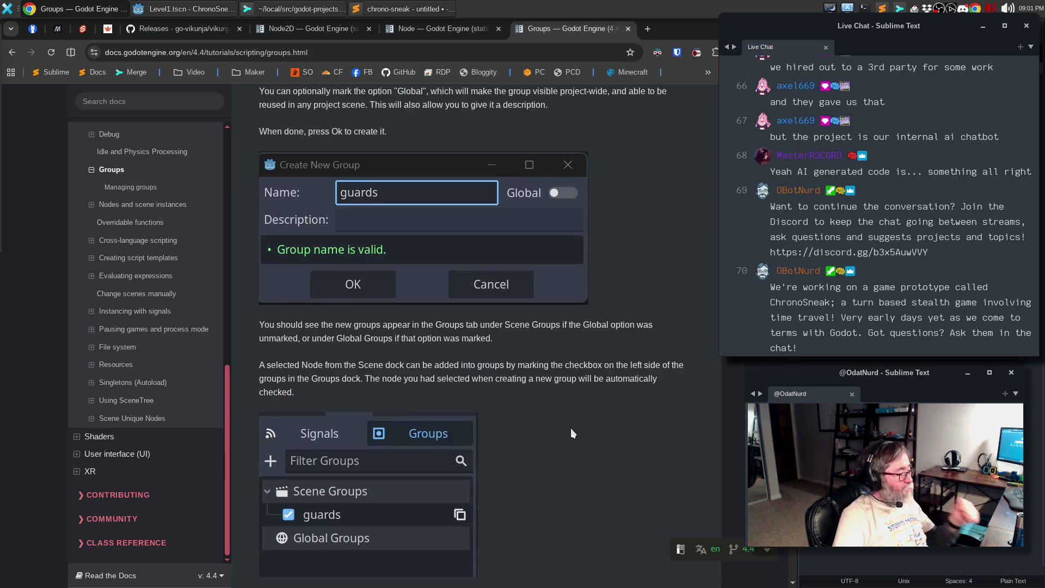
scroll(571, 422, down, 8)
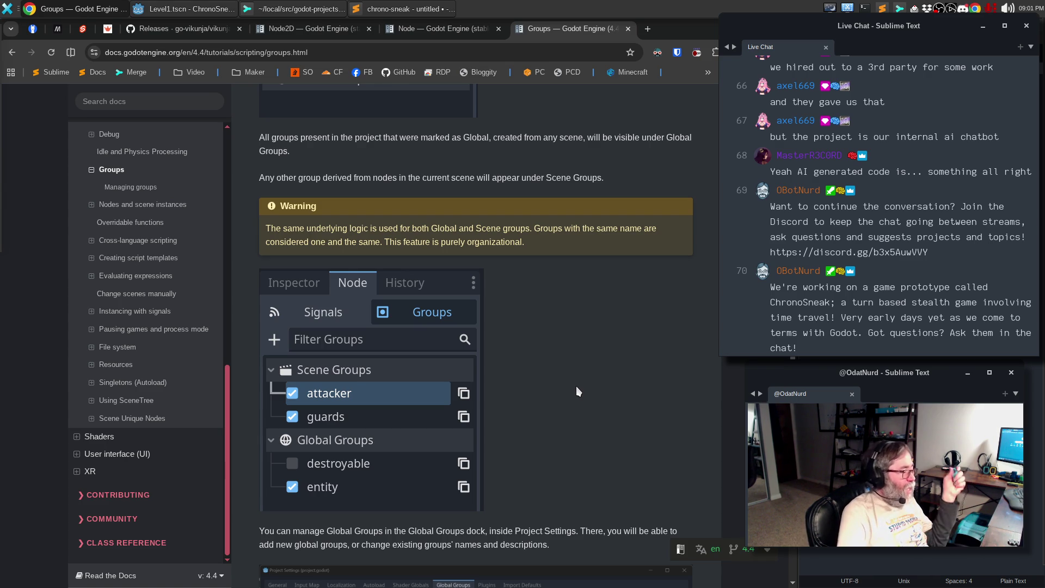
scroll(582, 313, down, 2)
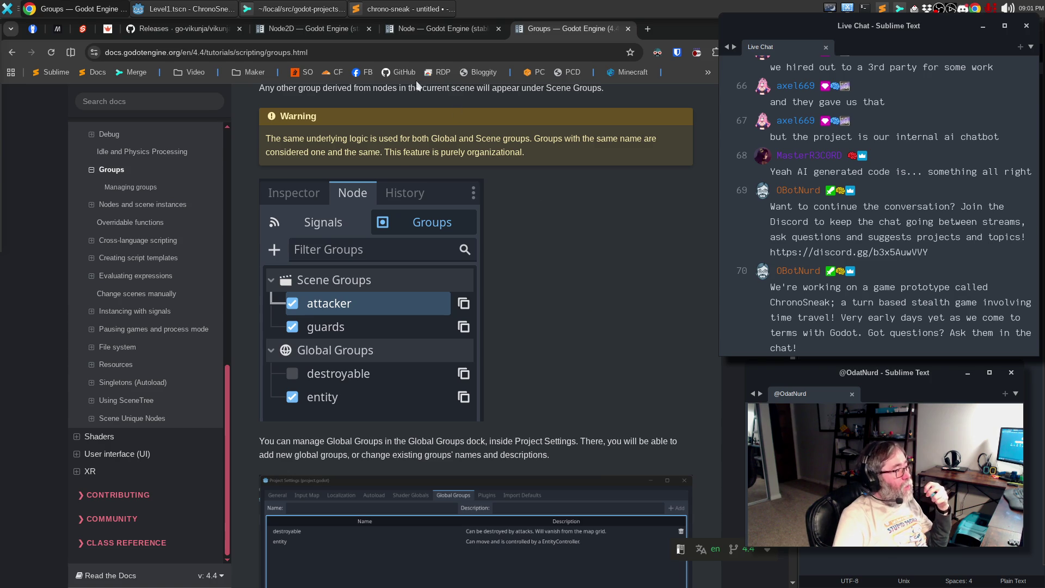
click(171, 11)
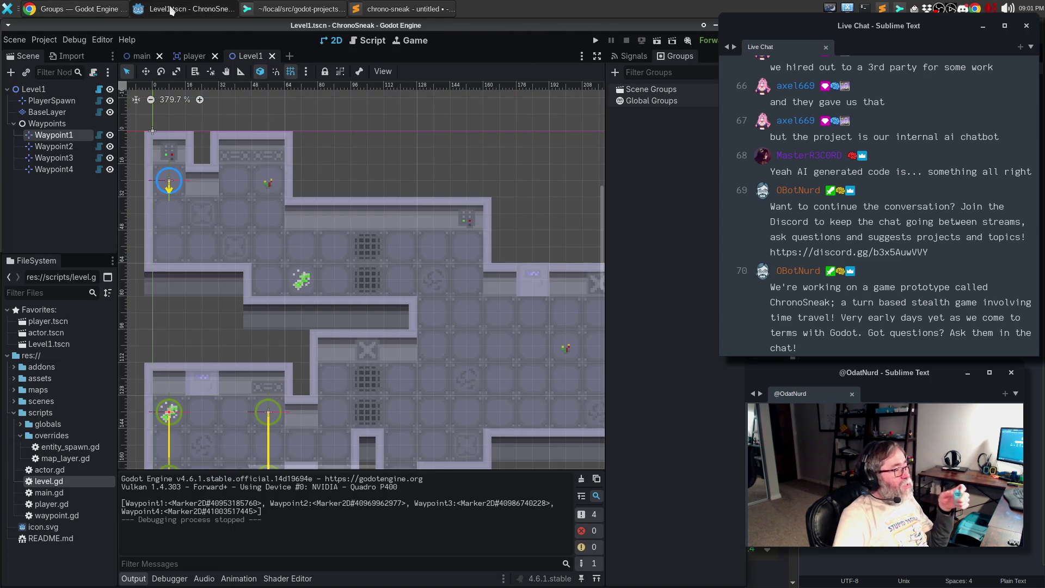
Step: Create the global group 'waypoints' described as 'Nodes that represent guard waypoints'
click(615, 73)
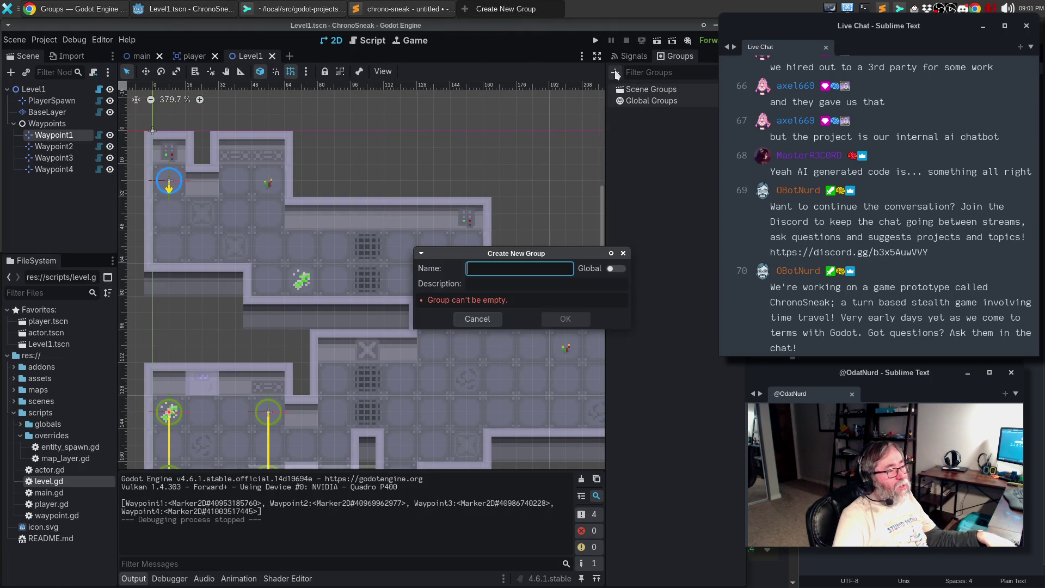
click(615, 268)
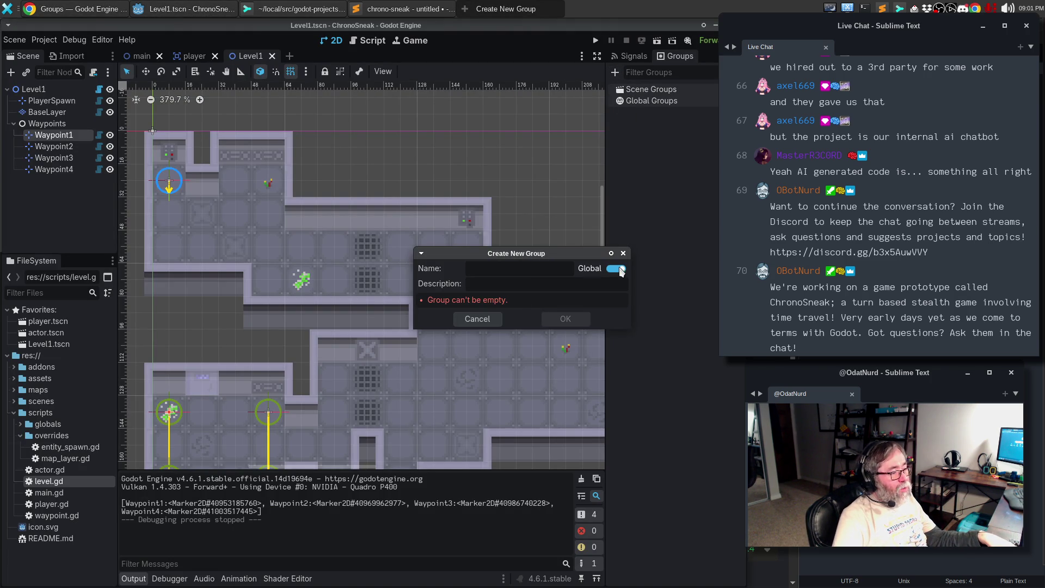
click(528, 268)
text(waypoint)
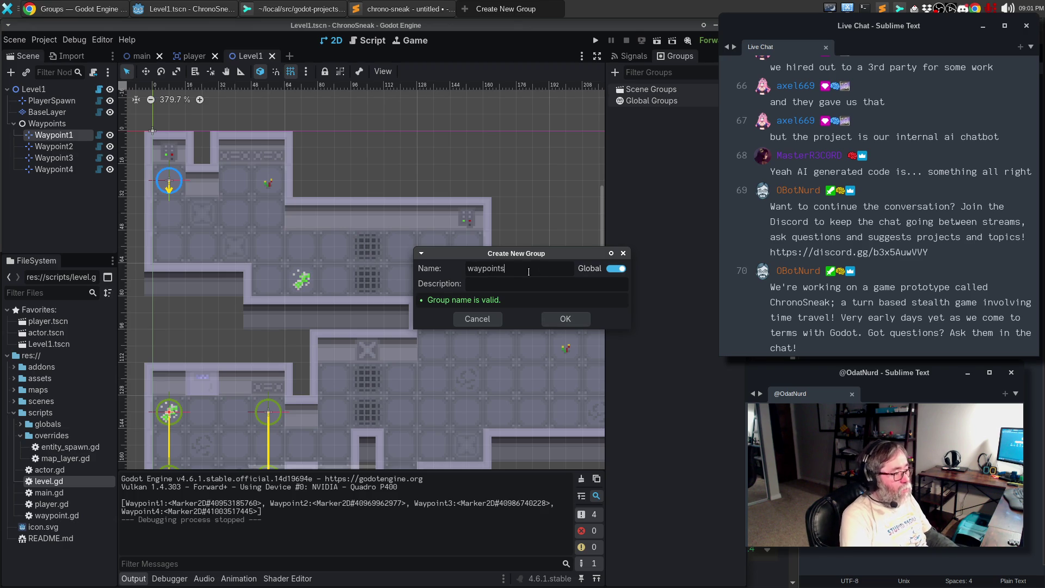
text(sNodes that repr)
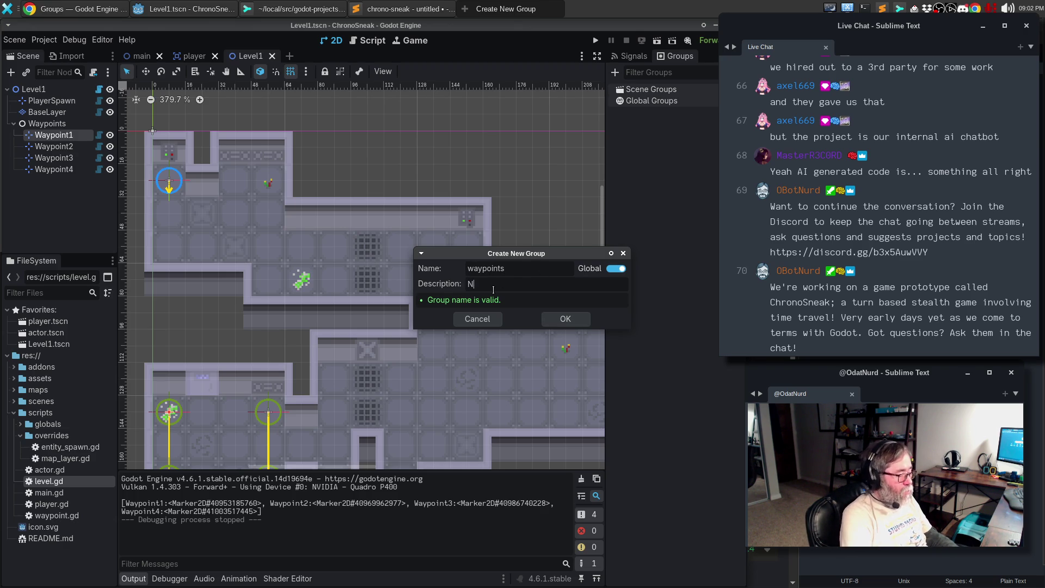
text(esent guard waypi)
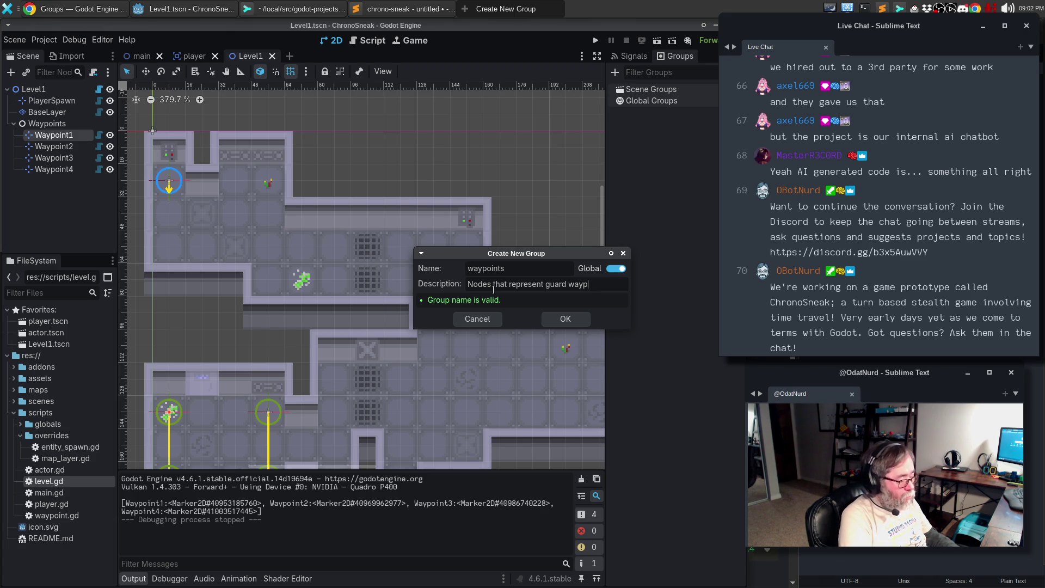
text(oints)
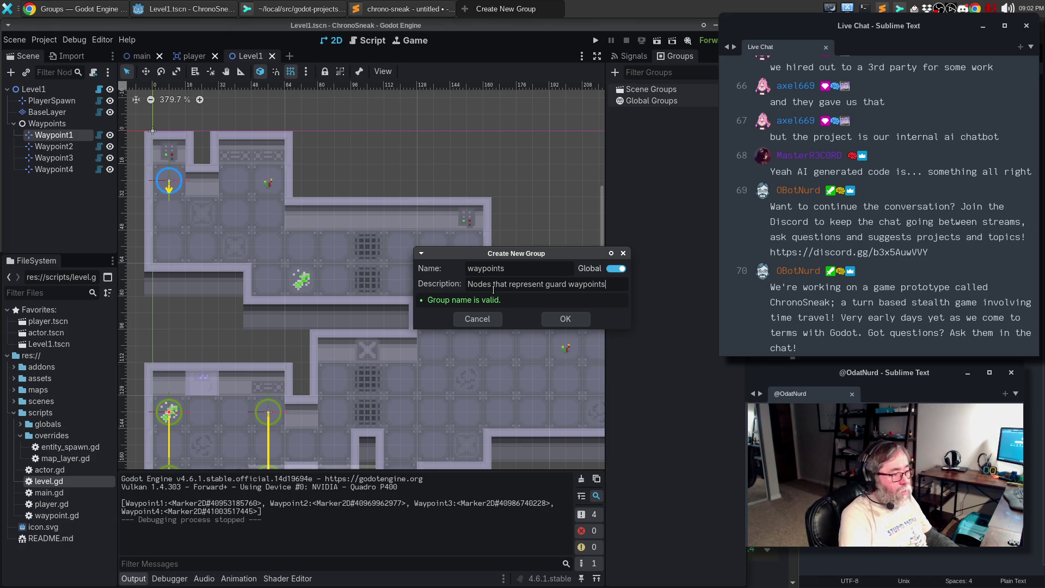
click(560, 319)
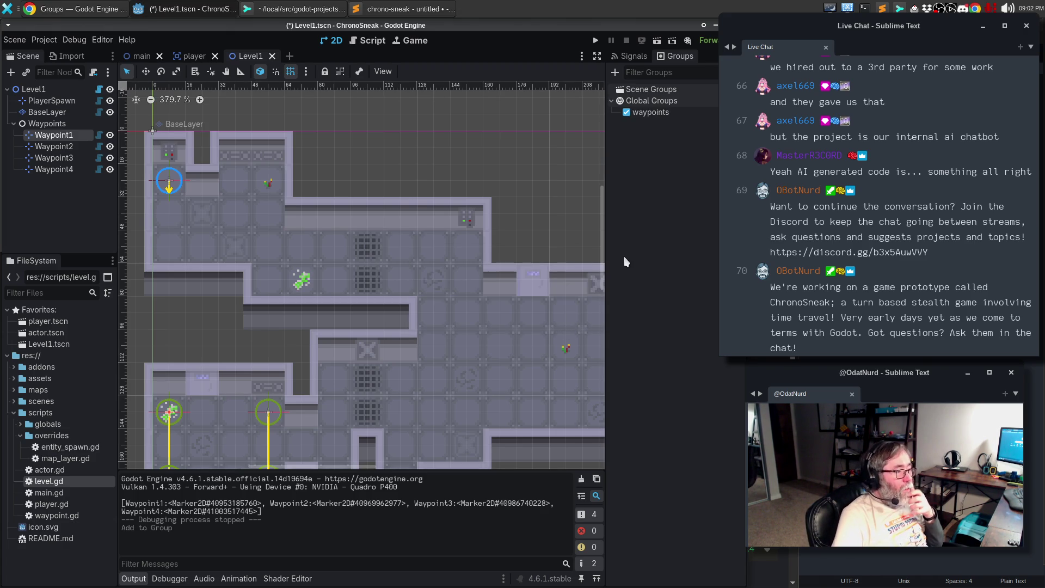
mouse_move(646, 113)
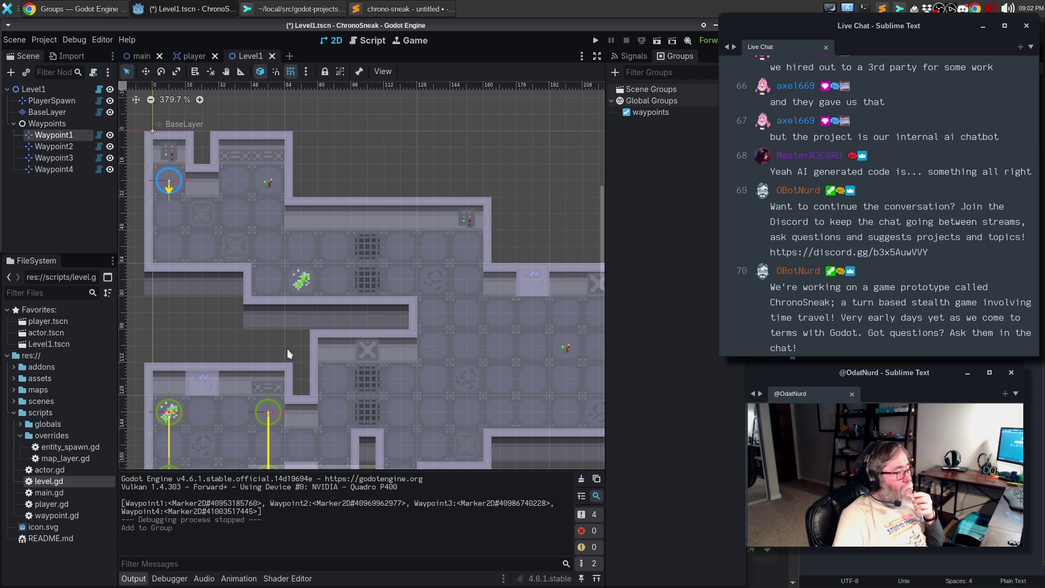
click(269, 413)
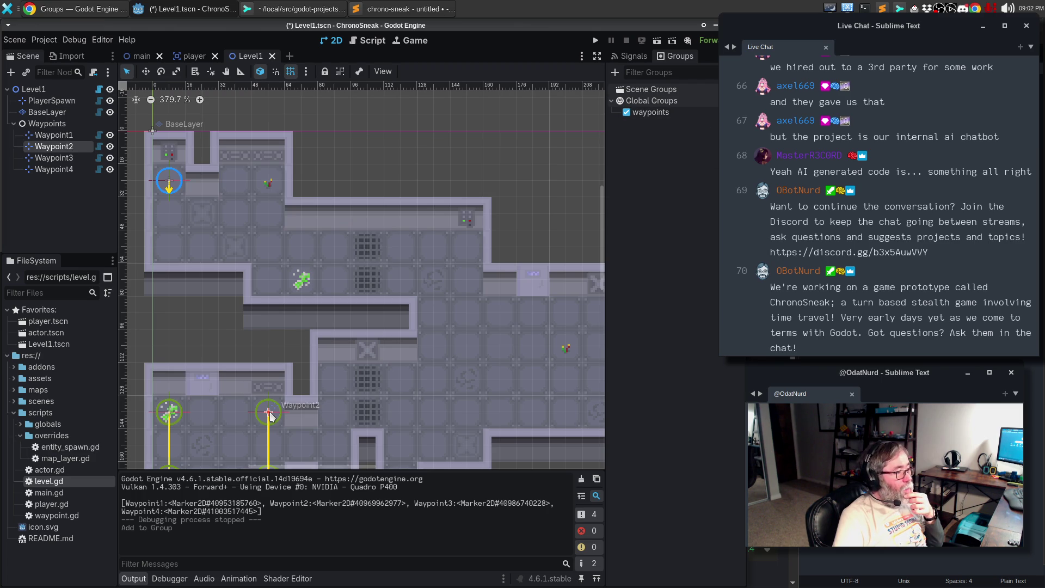
click(169, 183)
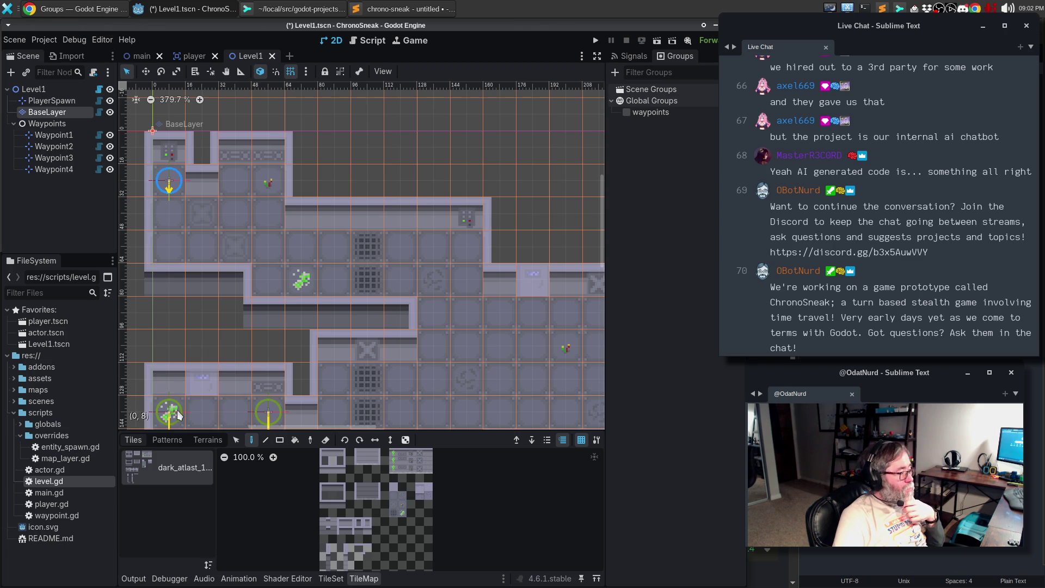
right_click(67, 111)
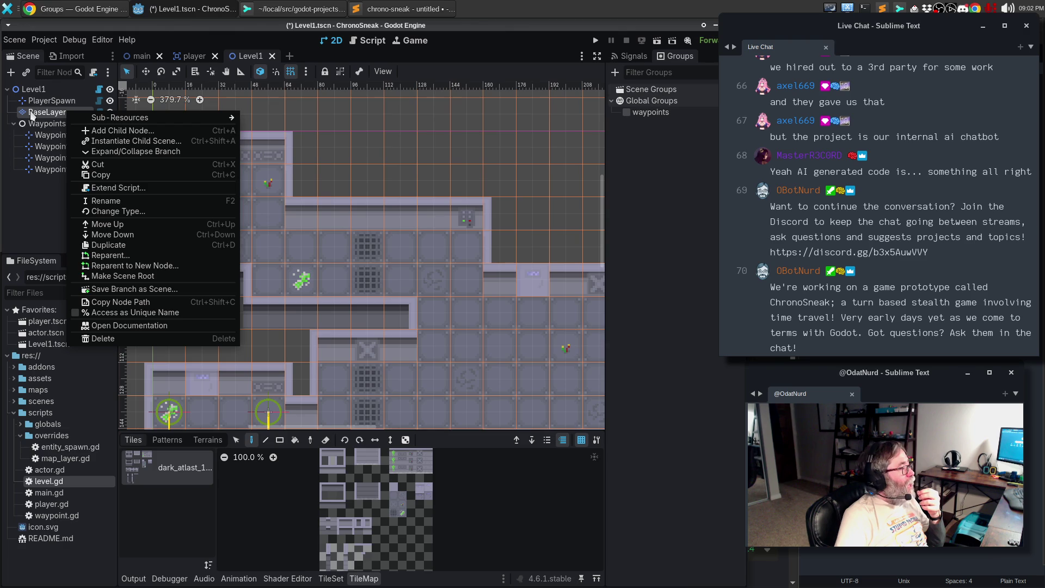
key(Escape)
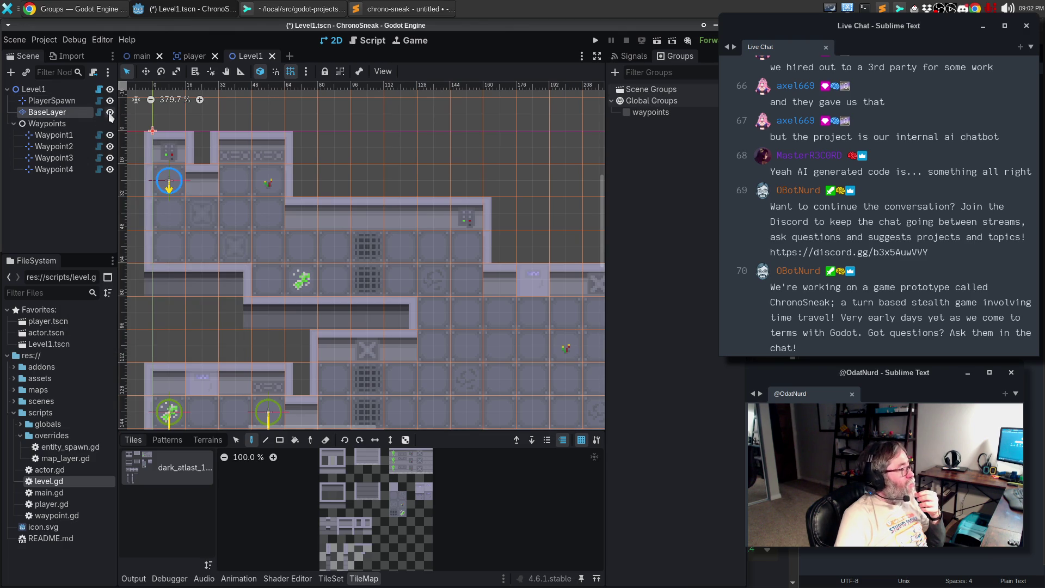
click(109, 112)
Step: Verify Waypoint1–3 are in the waypoints group, then open Create New Node under the Waypoints parent
click(197, 277)
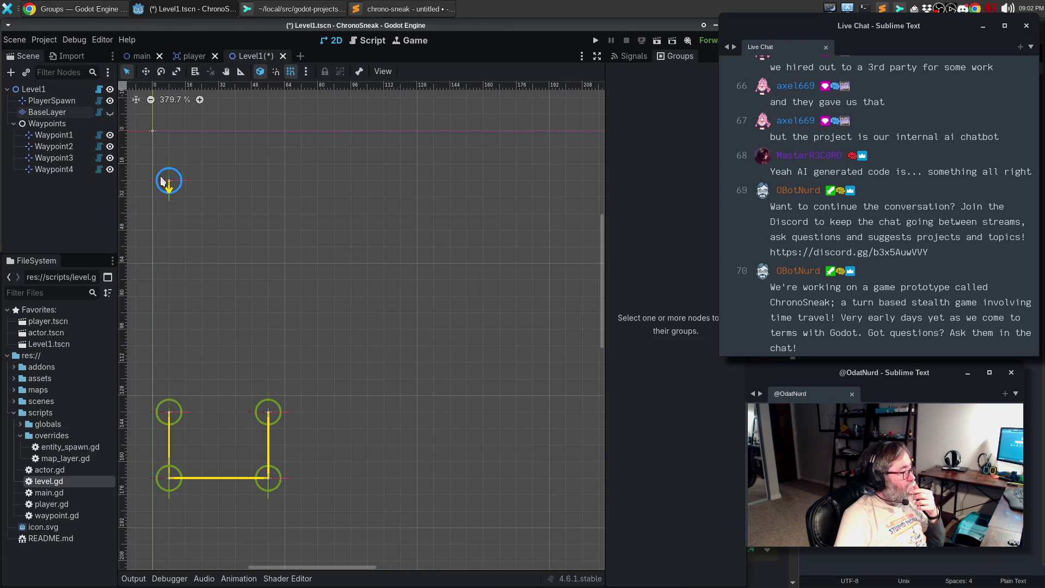
click(170, 413)
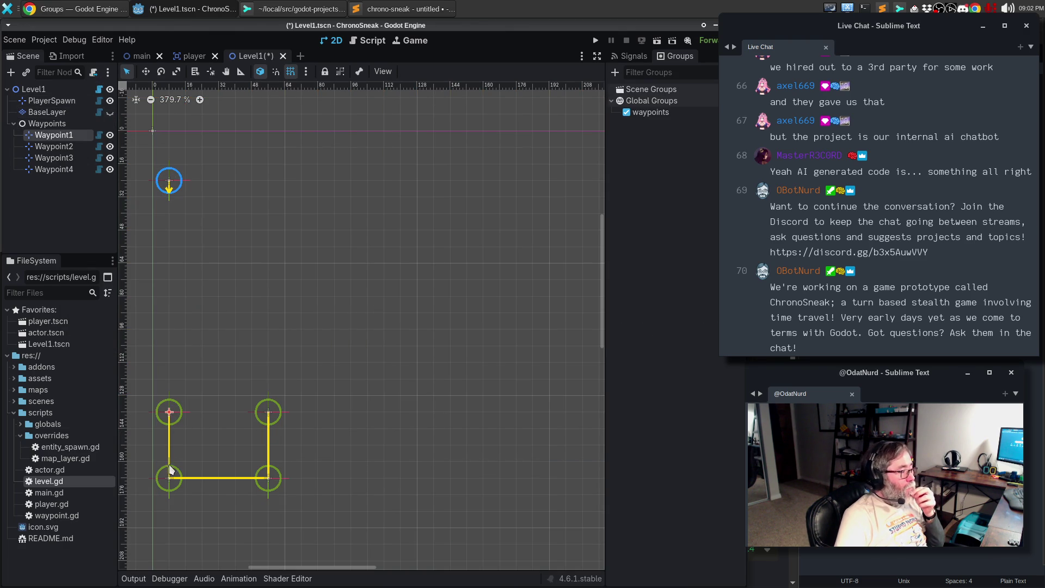
click(170, 478)
click(265, 481)
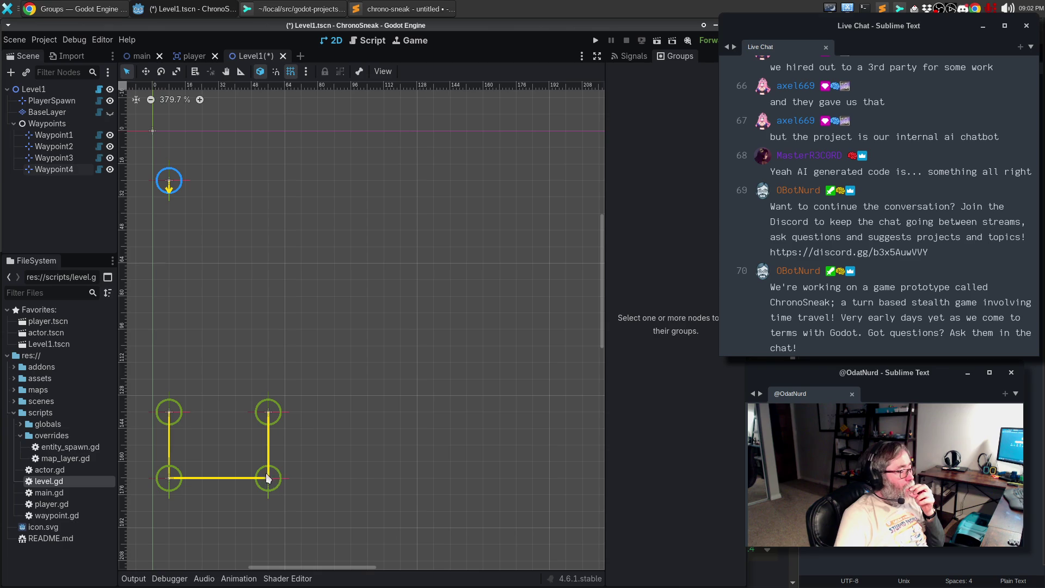
click(269, 412)
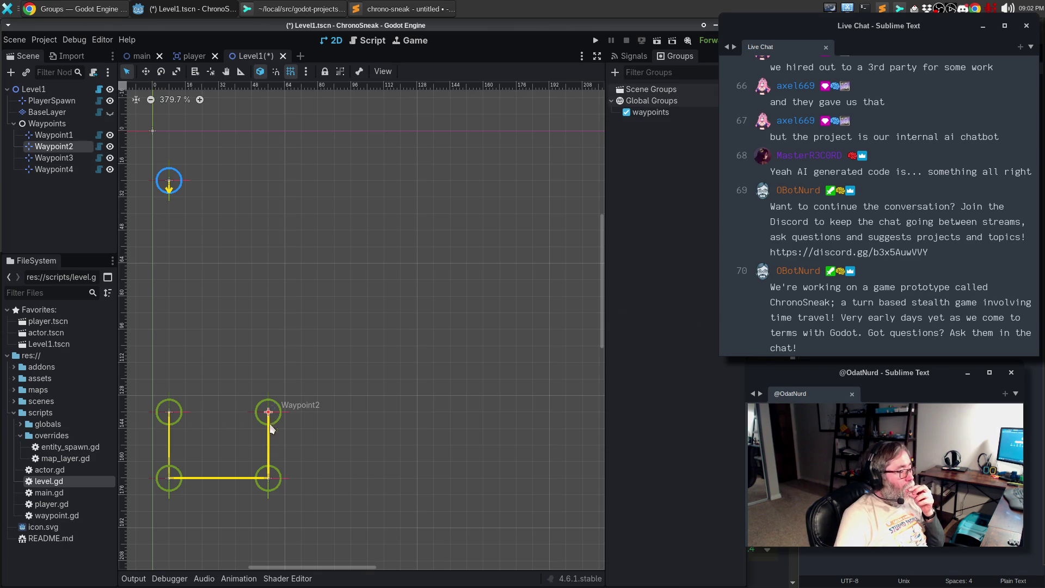
click(269, 478)
click(268, 478)
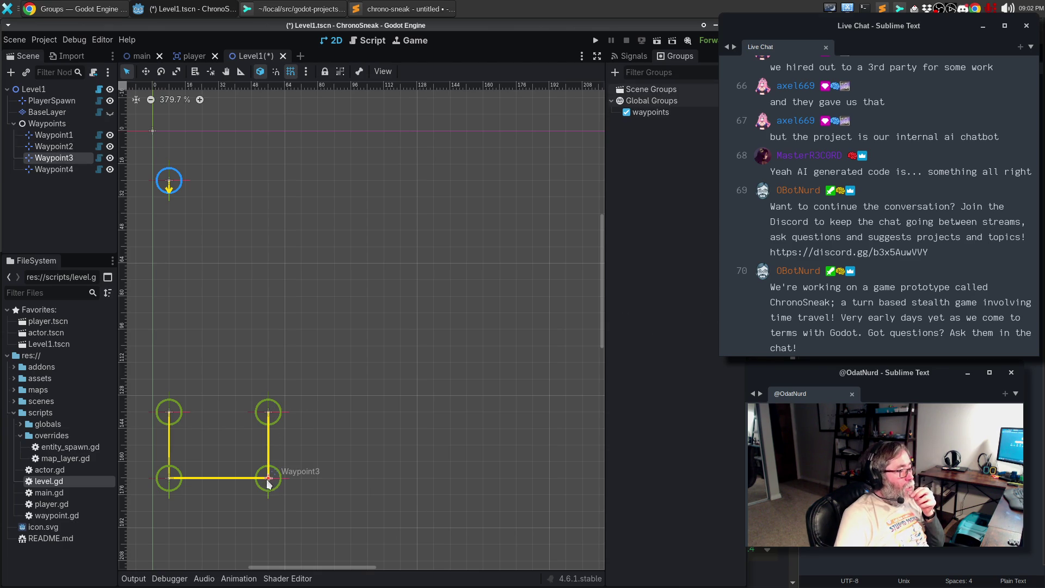
click(67, 127)
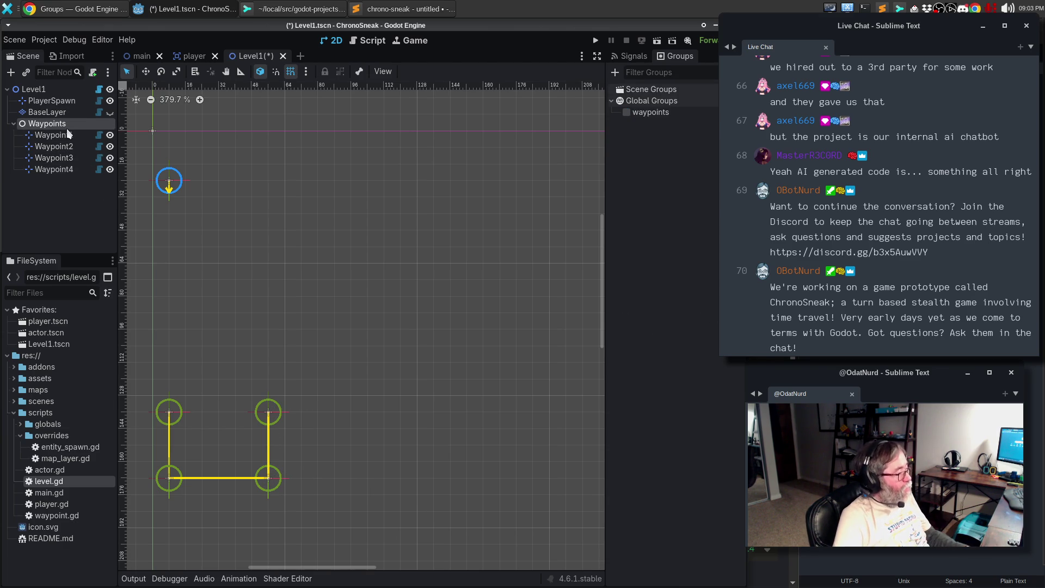
key(ctrl+a)
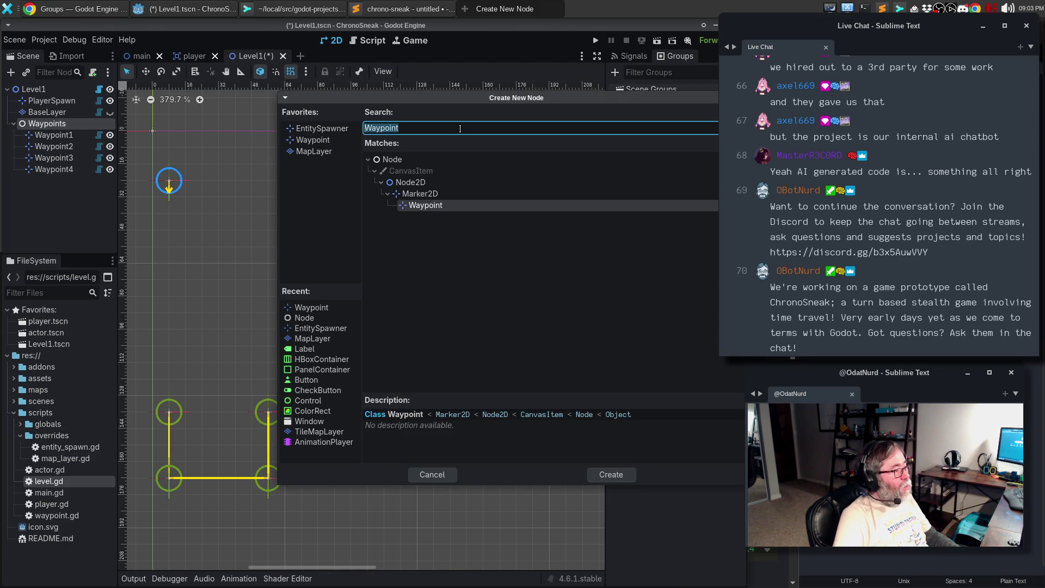
Step: Add a test Waypoint under Waypoints, drag it to (64, 64), delete it, and save Level1
click(319, 140)
double_click(318, 140)
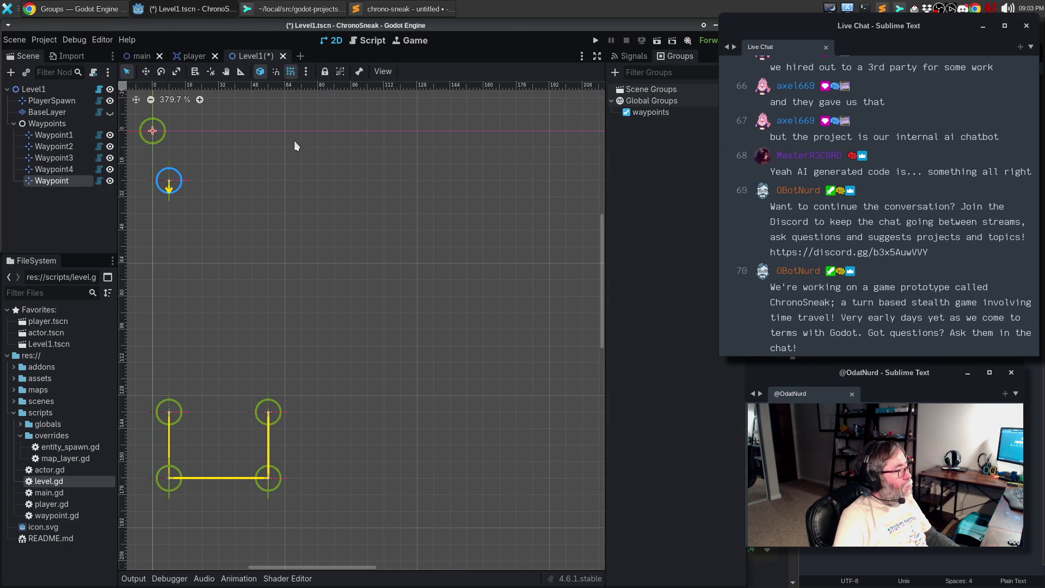
mouse_move(154, 131)
mouse_down()
mouse_move(219, 148)
mouse_move(288, 265)
mouse_up()
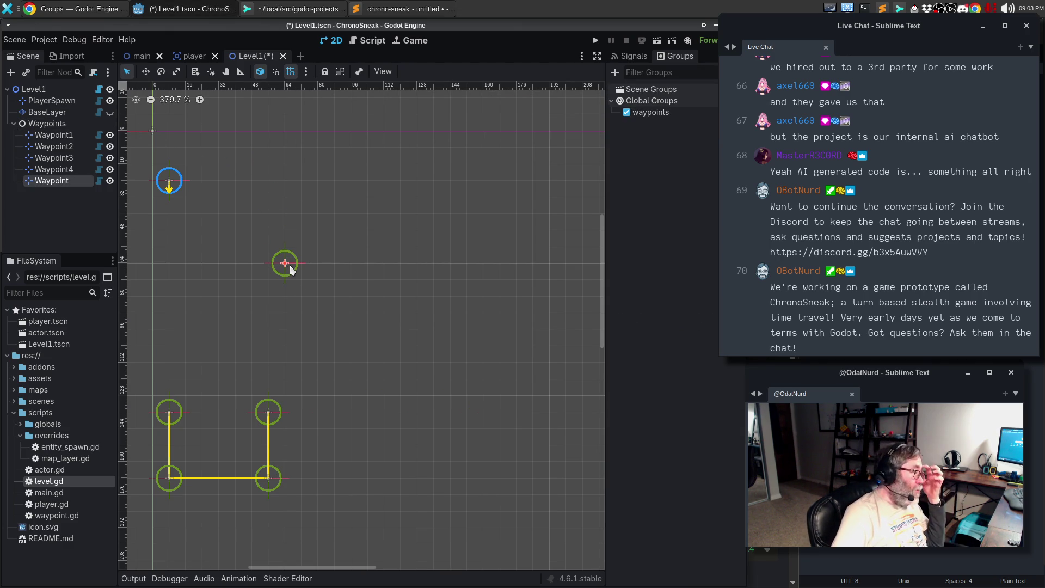
key(Delete)
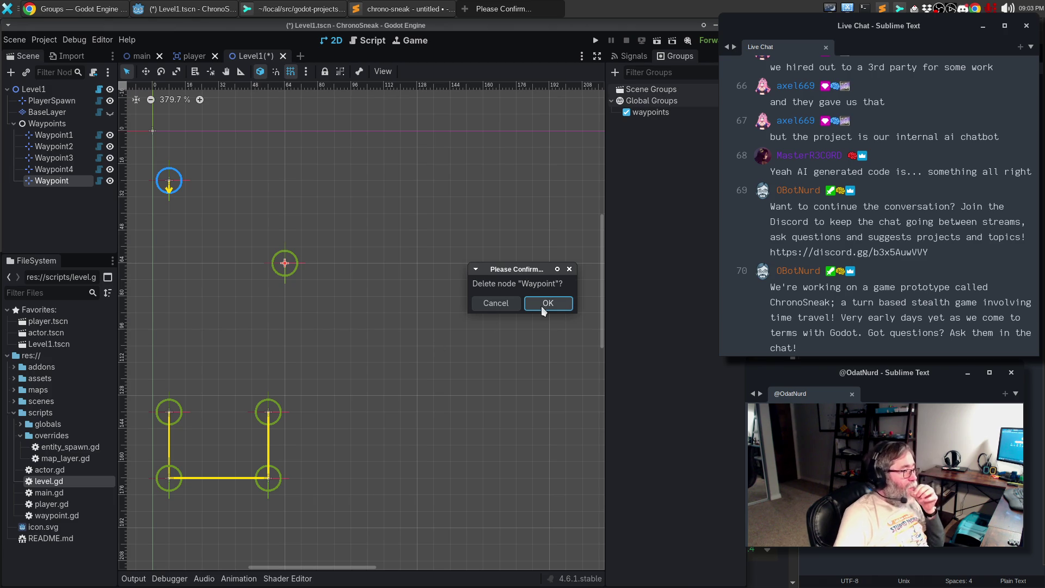
click(544, 305)
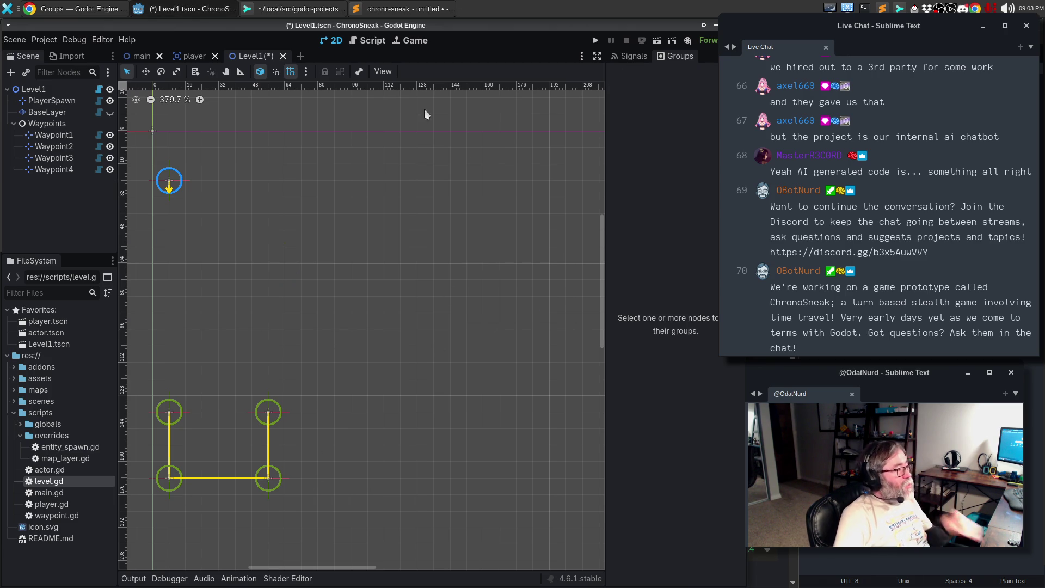
key(ctrl+s)
click(372, 42)
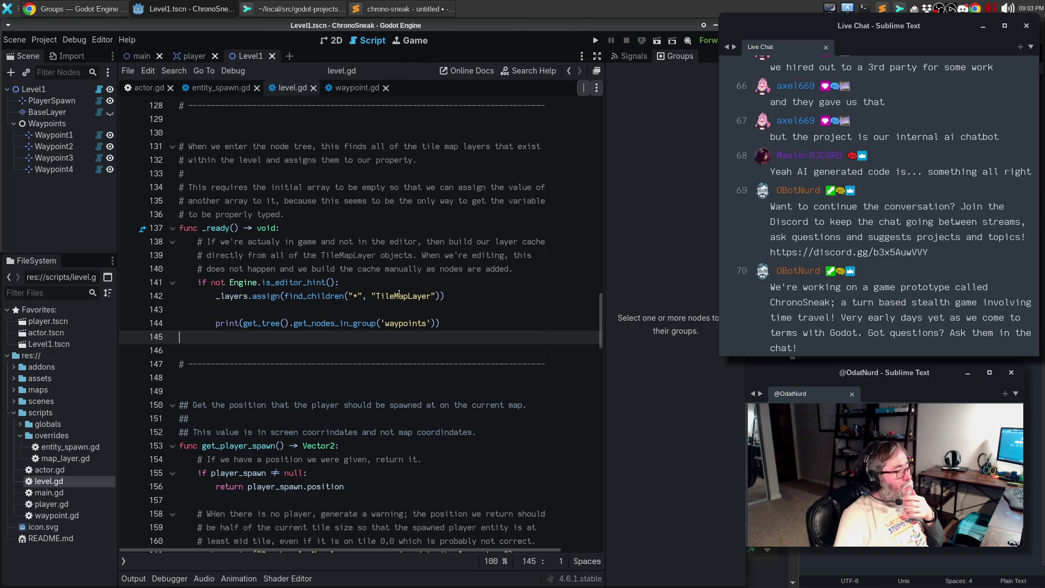
Step: Delete the get_nodes_in_group('waypoints') debug print from _ready and close the level.gd tab
mouse_move(449, 325)
mouse_down()
mouse_move(93, 326)
mouse_move(81, 312)
mouse_up()
key(BackSpace)
key(BackSpace)
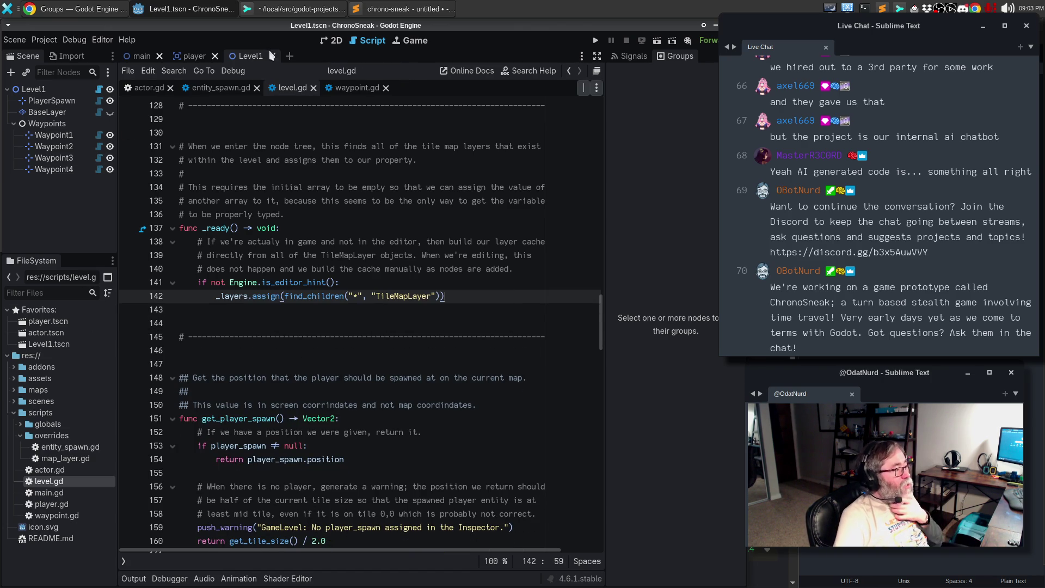
click(314, 88)
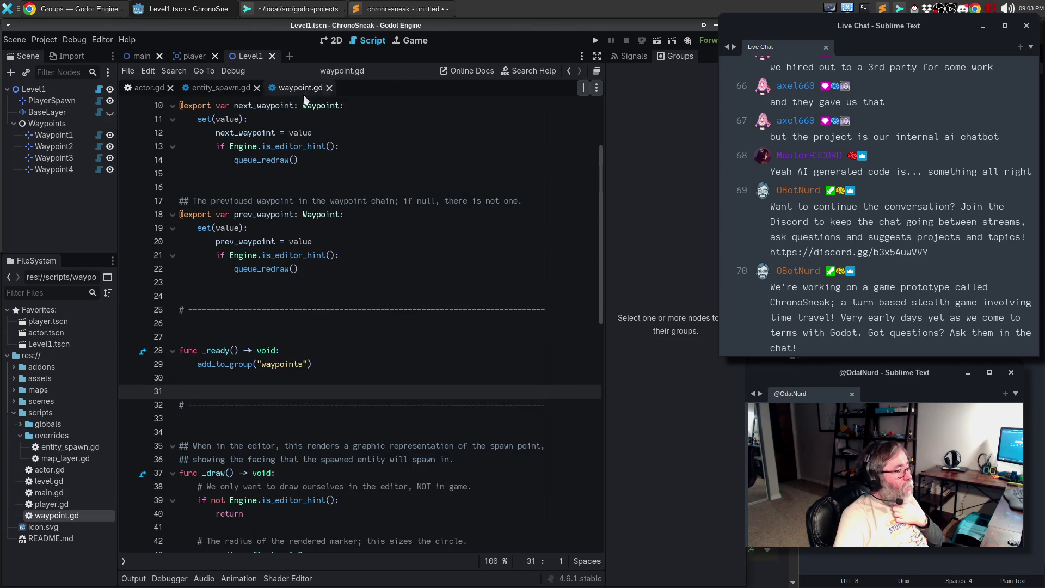
Step: Add the doc comment '## Invoked when the node is added to the tree' above _ready
click(317, 337)
key(Return)
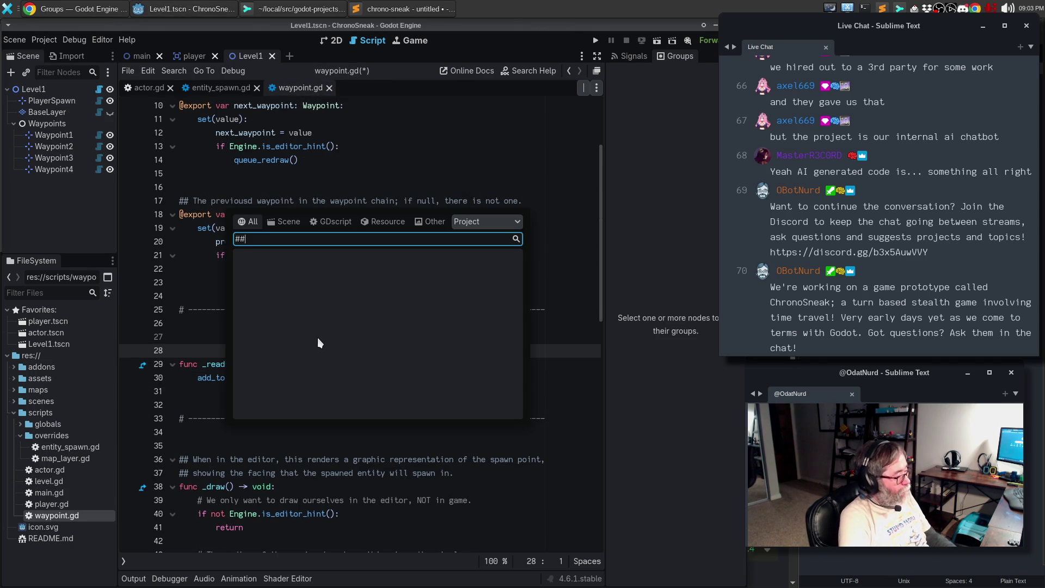
text(## Whe)
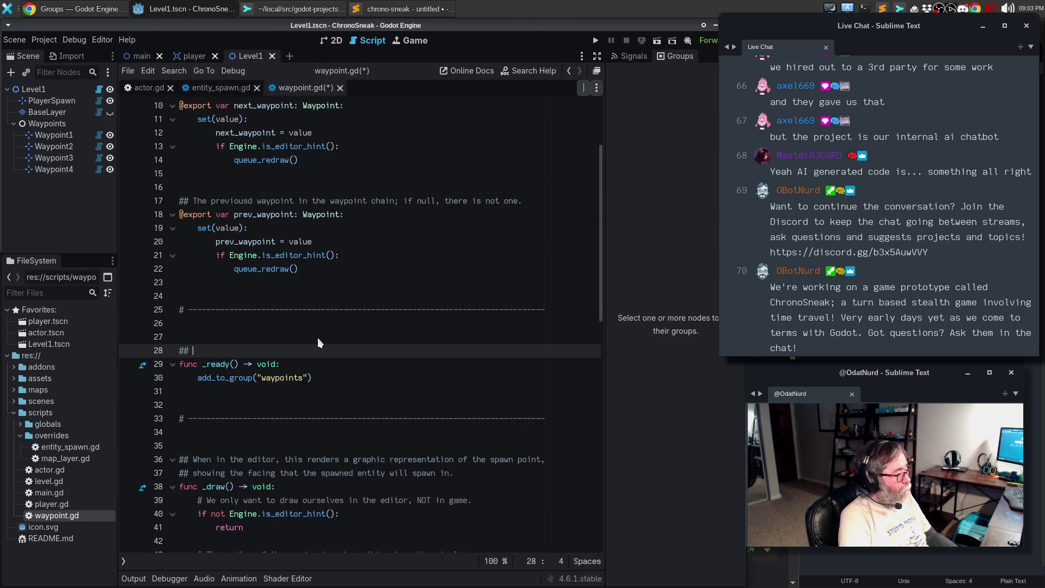
text(n in the)
key(BackSpace)
key(BackSpace)
key(BackSpace)
text(Invoked when the node)
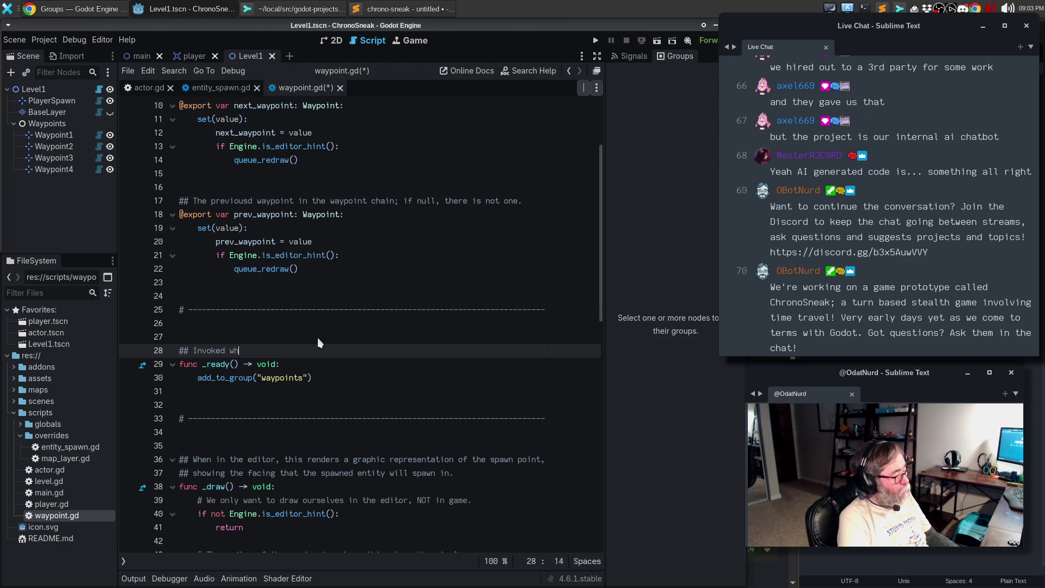
text( is added to the tr)
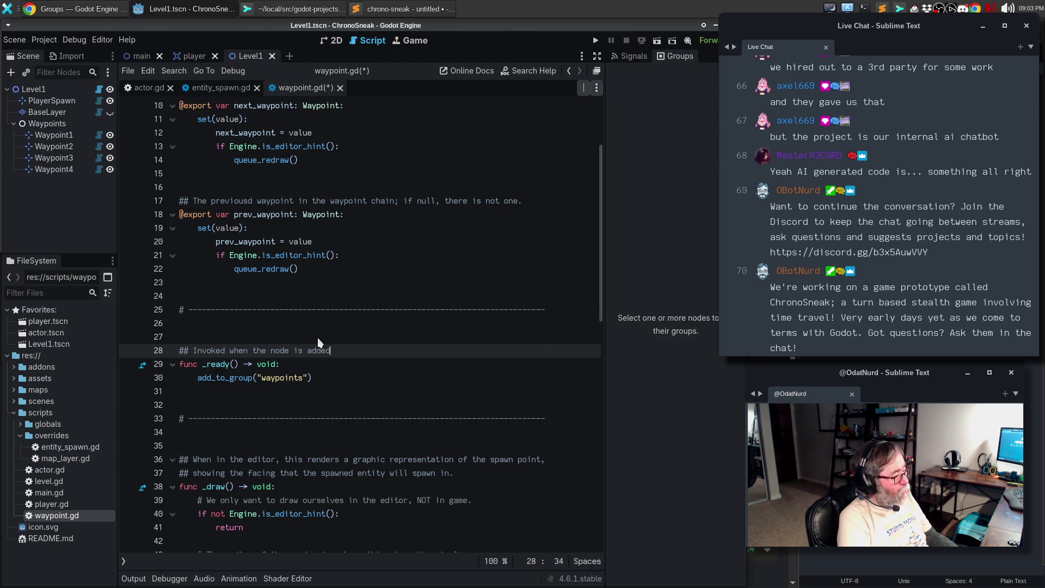
text(ee)
Step: Start a comment in _ready saying all waypoints join the waypoints group, then save
key(Down)
key(Return)
text(# All waypoints shou)
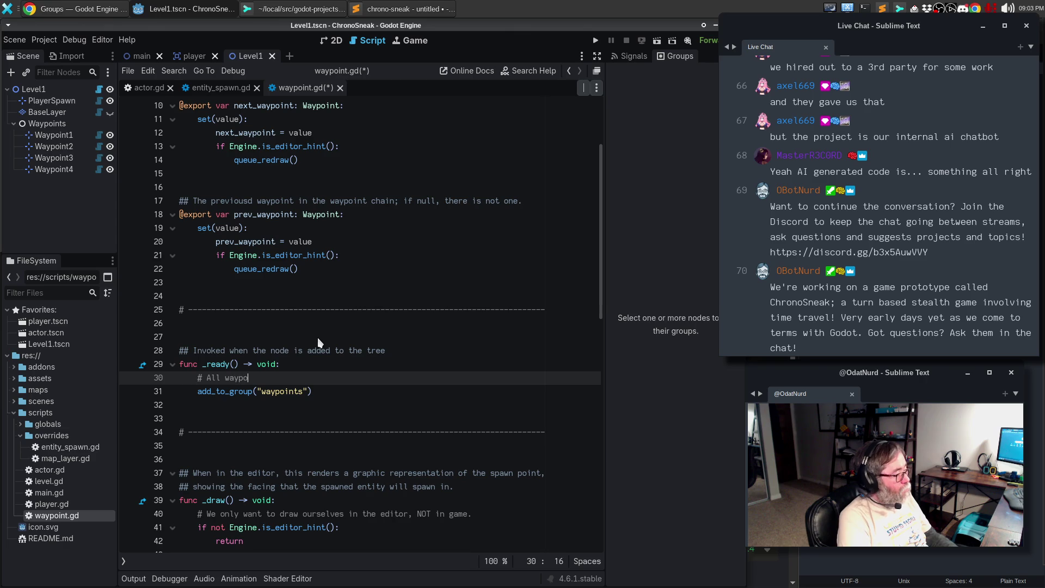
text(ld be in the waypoitn)
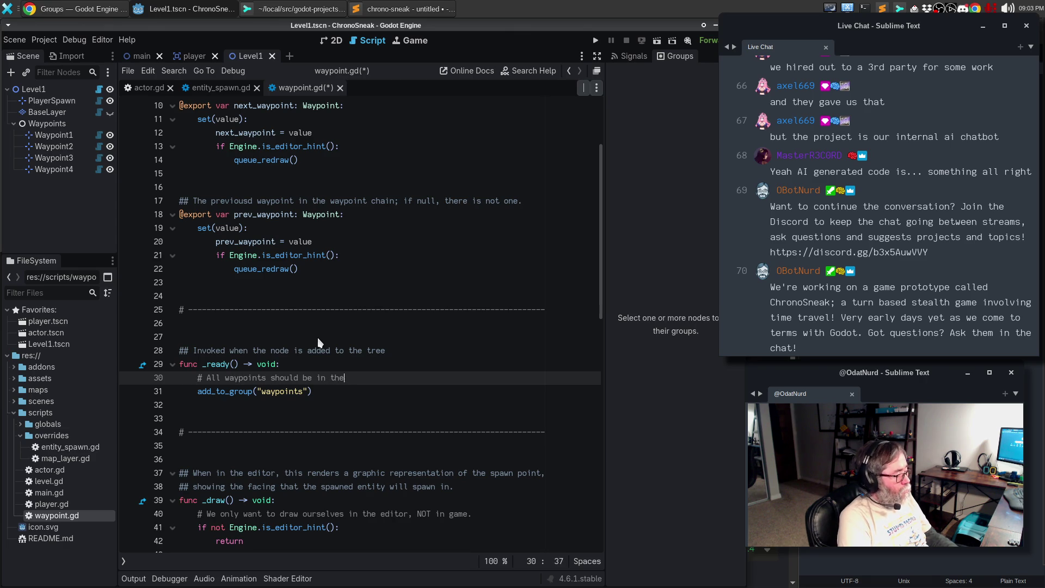
text( chain)
key(BackSpace)
key(BackSpace)
key(BackSpace)
text(wayp)
text(oints group so that)
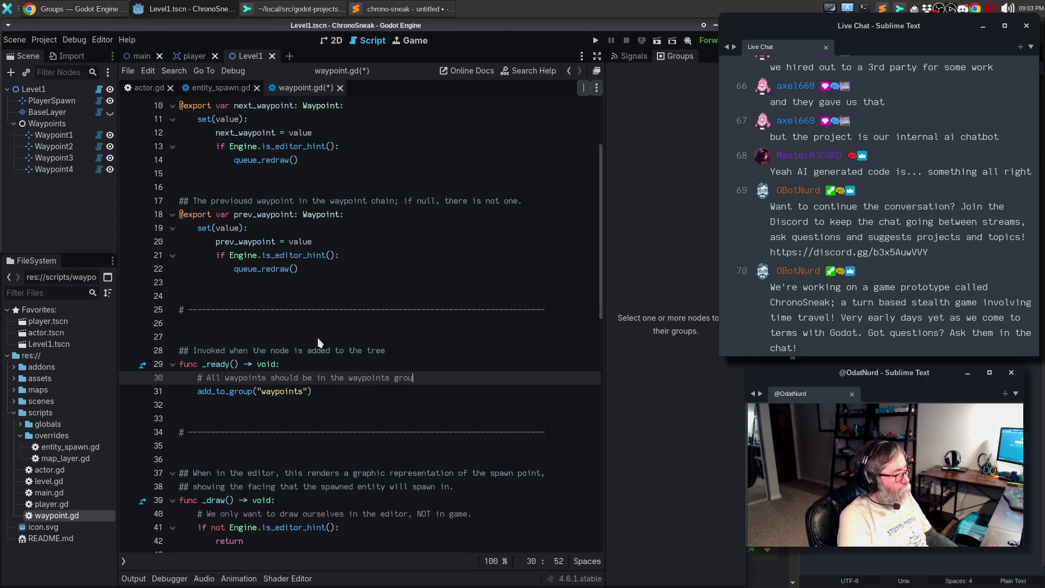
text( they can be found)
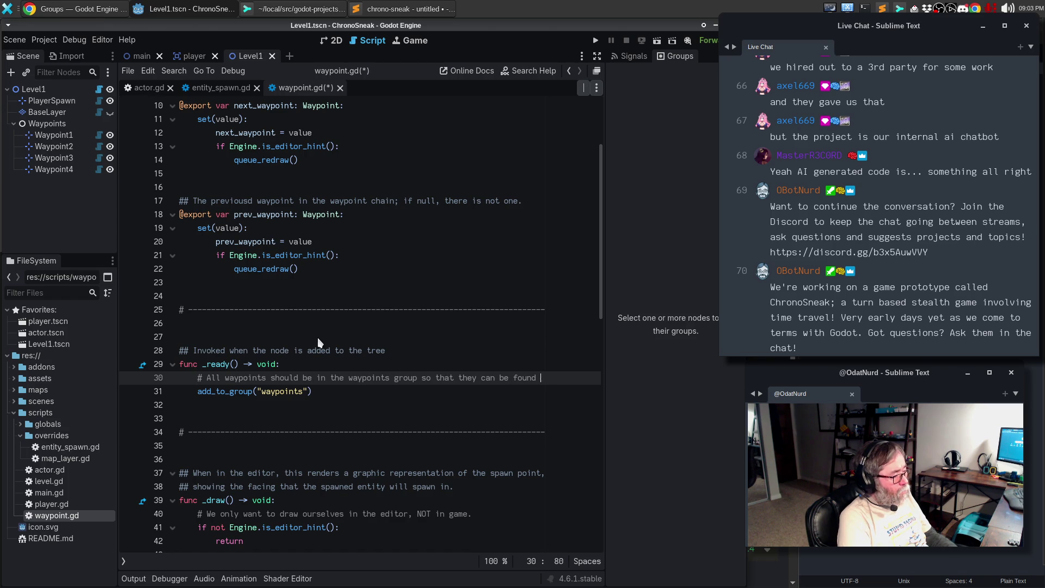
key(Return)
text(# at)
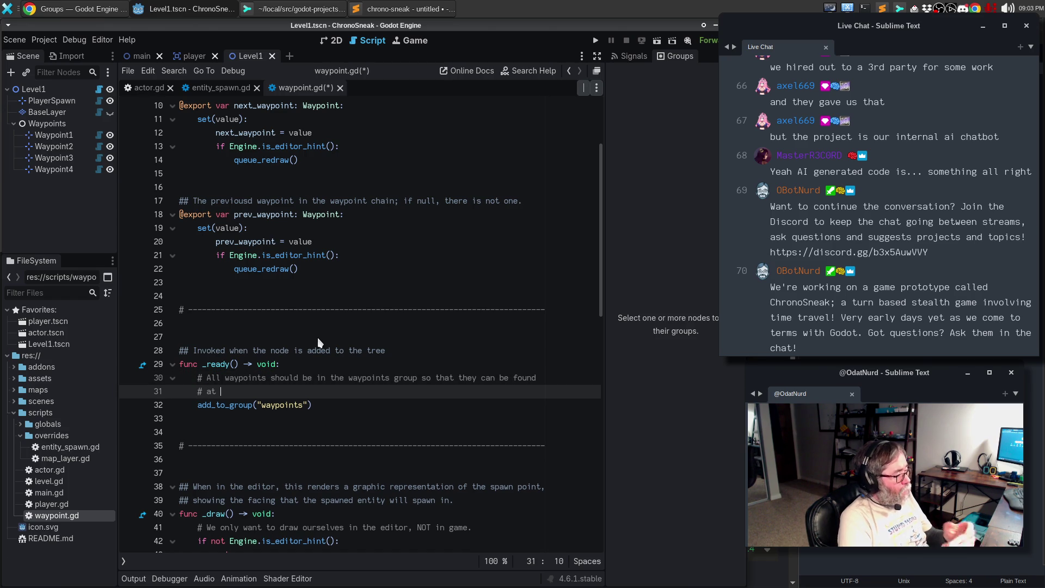
key(BackSpace)
key(BackSpace)
key(BackSpace)
text(all together.)
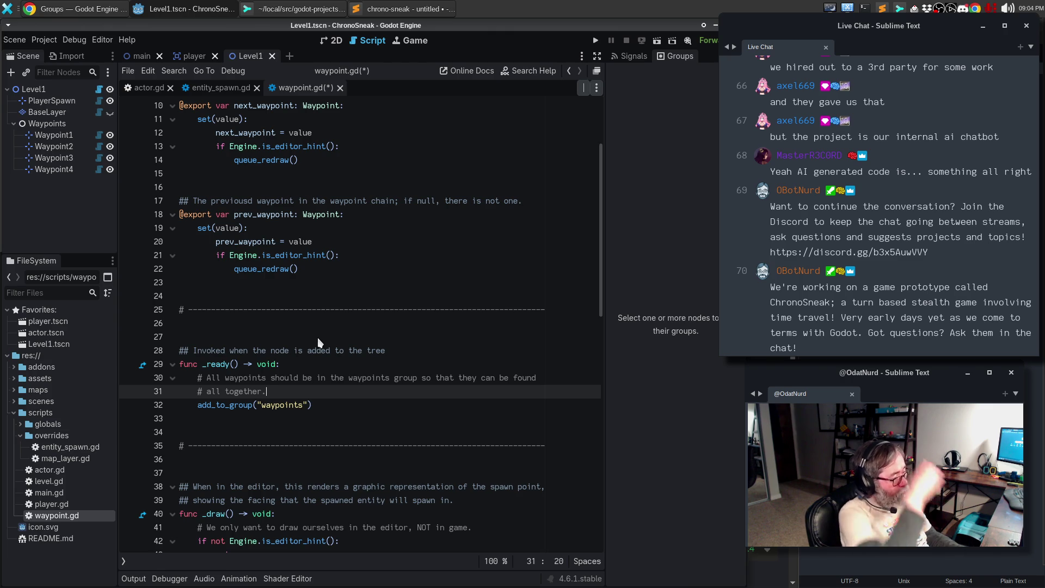
key(ctrl+s)
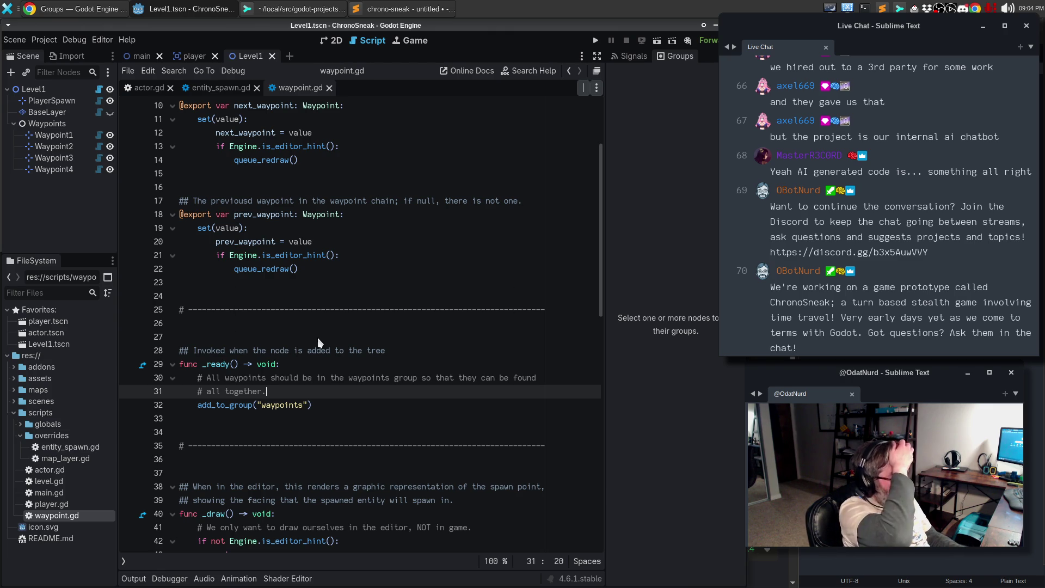
Step: Finish the comment: they're found more easily at runtime by things seeking the nearest one
key(BackSpace)
key(BackSpace)
key(BackSpace)
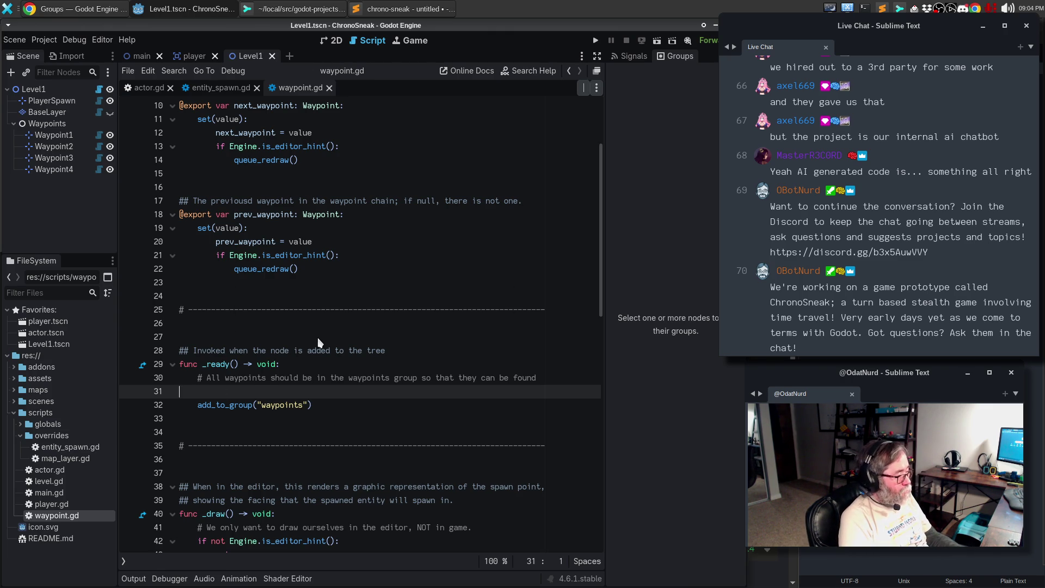
text(# more easily at)
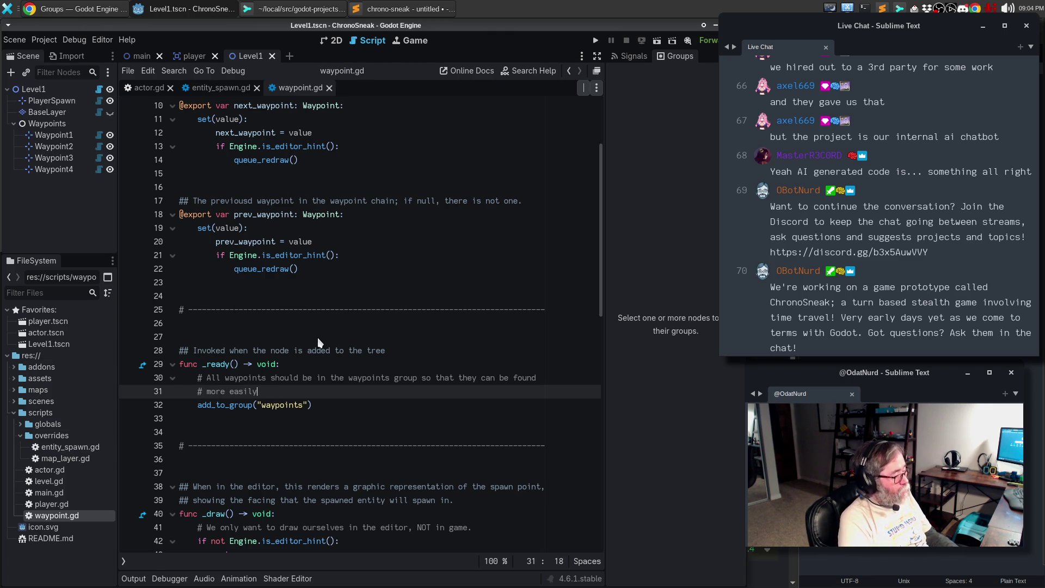
text( runtime for )
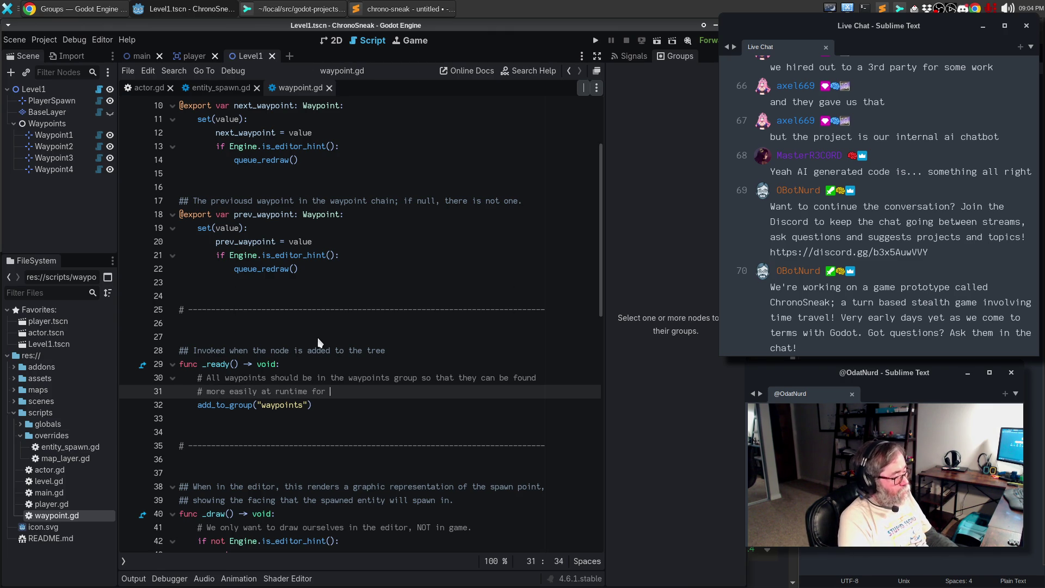
text(things that want to be )
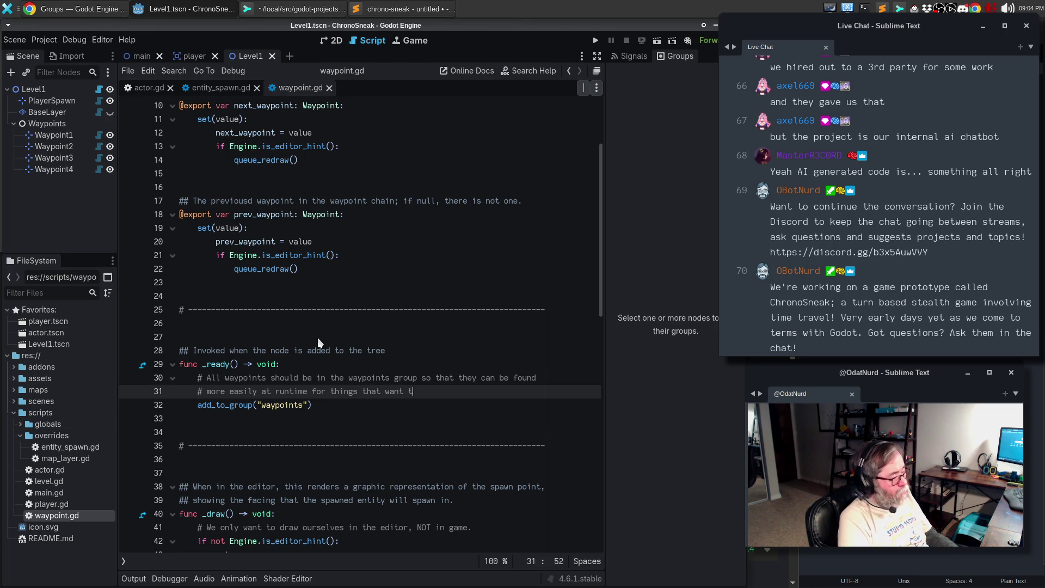
text(able to find the)
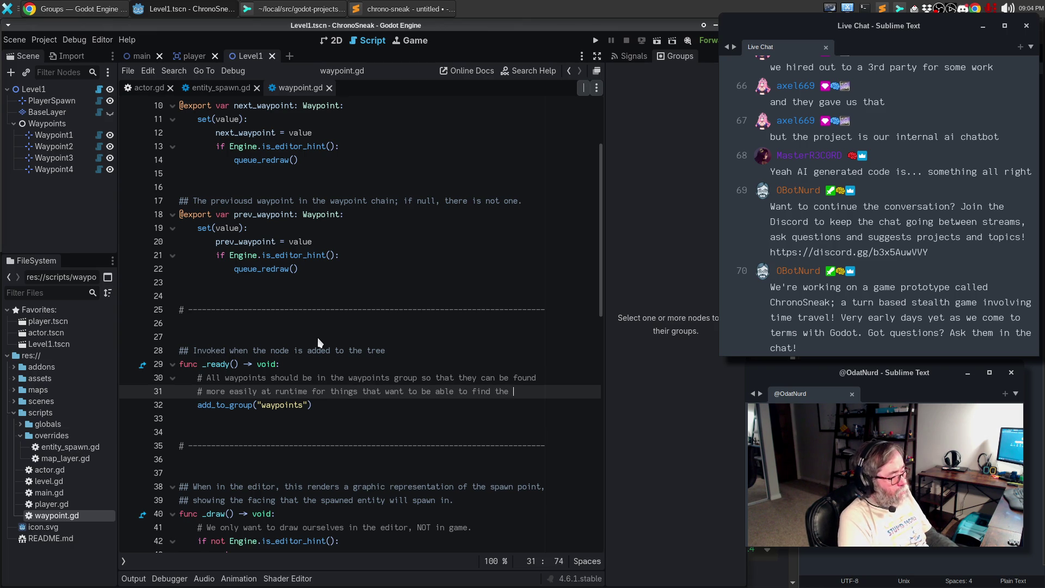
key(Return)
text(# nearerst one, et.)
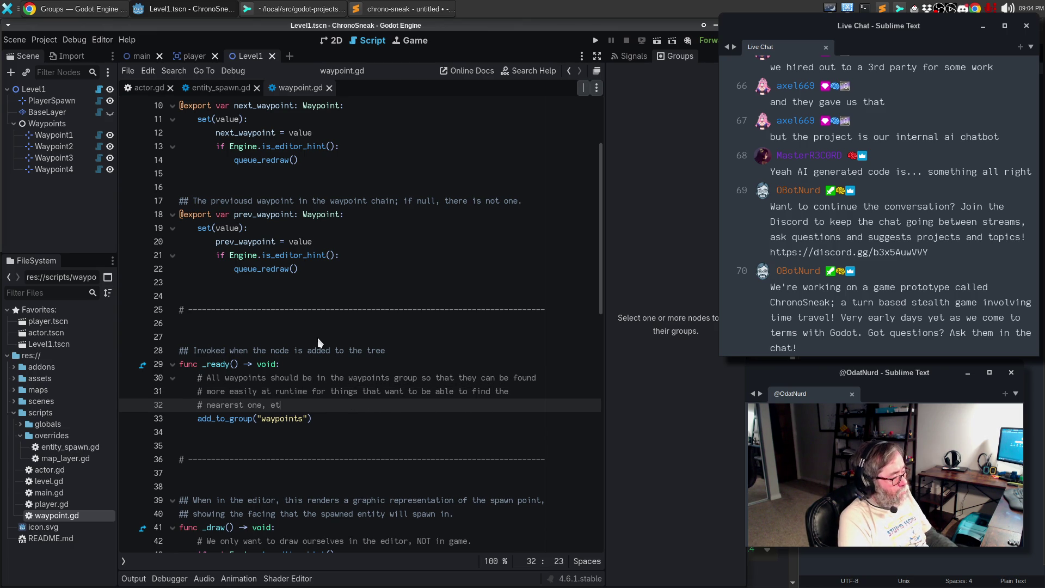
key(BackSpace)
key(BackSpace)
key(BackSpace)
key(BackSpace)
key(BackSpace)
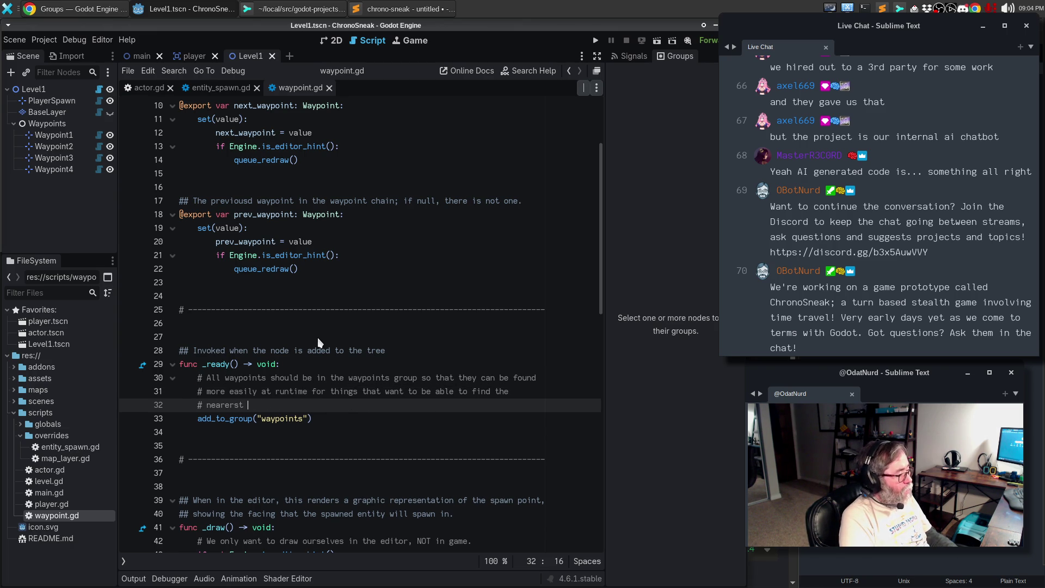
text(ne, etc.)
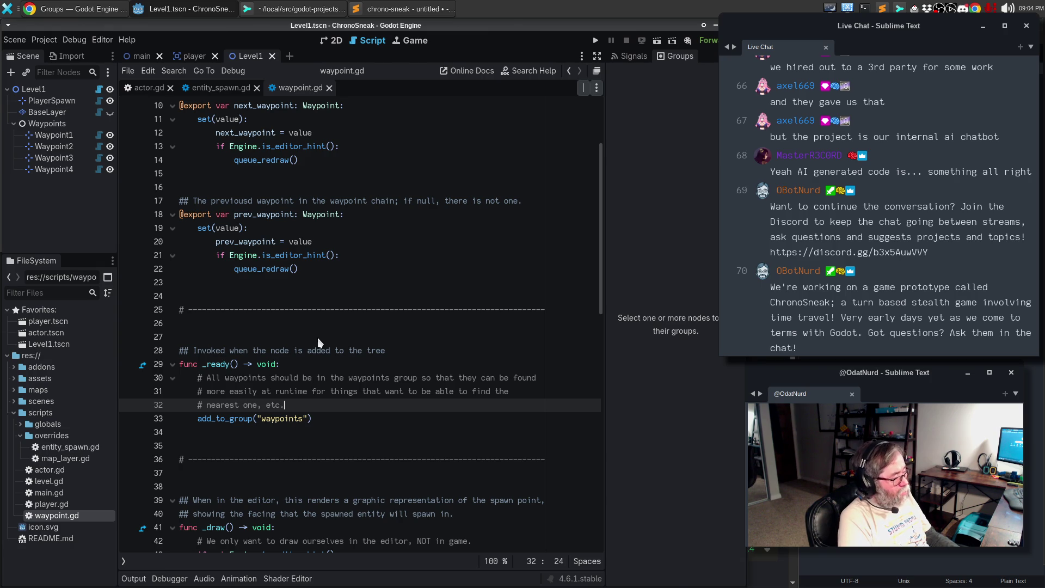
key(ctrl+z)
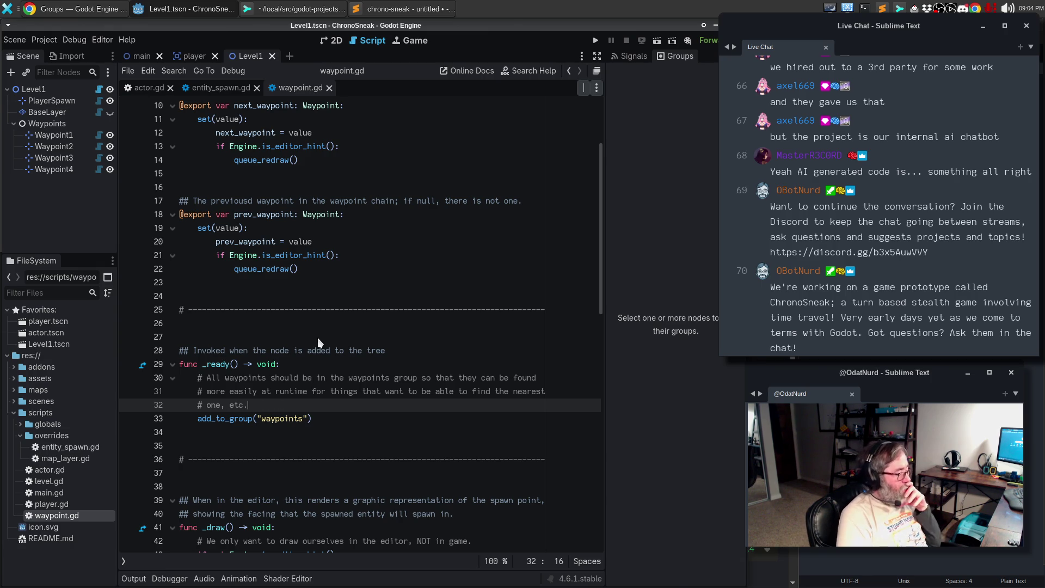
scroll(318, 341, down, 6)
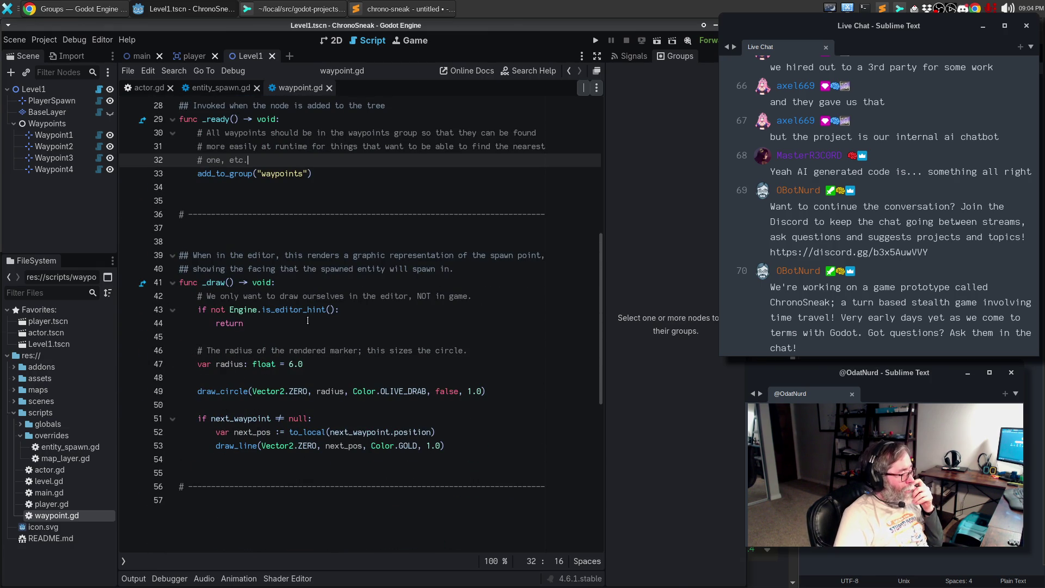
Step: Change the waypoint link line width in draw_line from 1.0 to 0.5
drag(427, 445, 441, 447)
text(0.5)
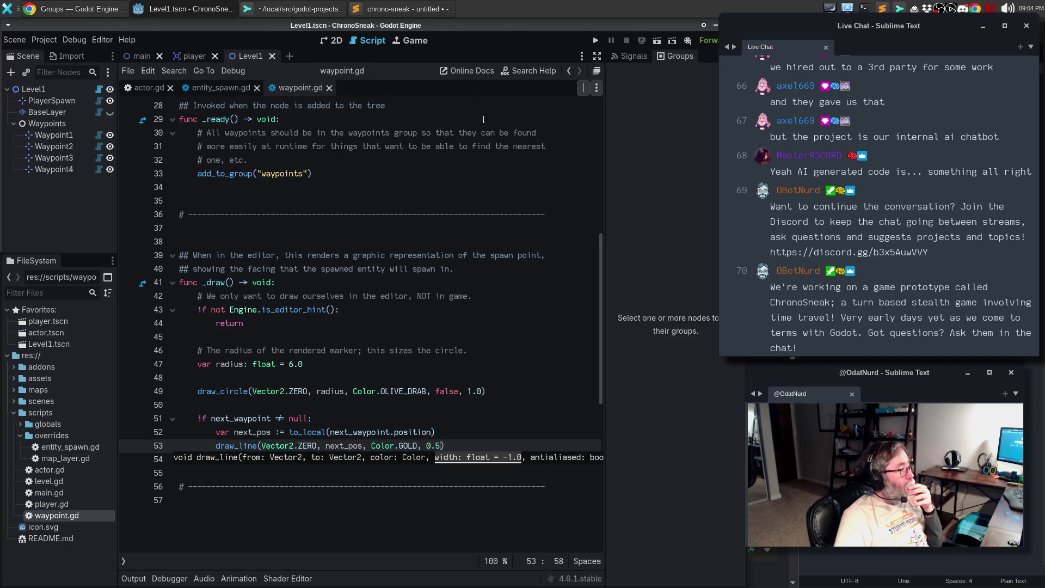
click(332, 40)
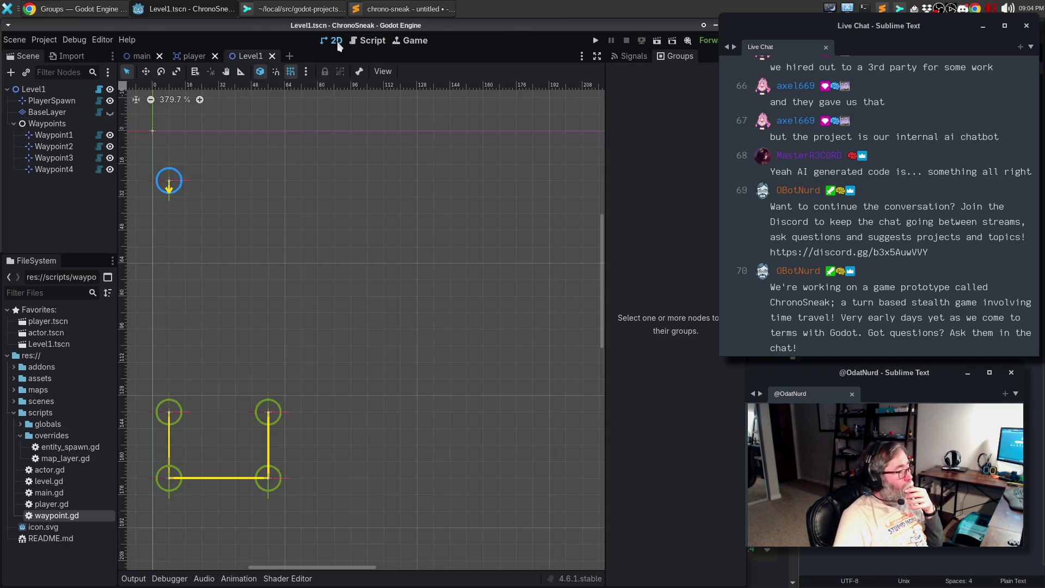
Step: Reload Level1 to show thinner links, then select Waypoint4 and Waypoint2 to check groups
click(14, 40)
click(38, 211)
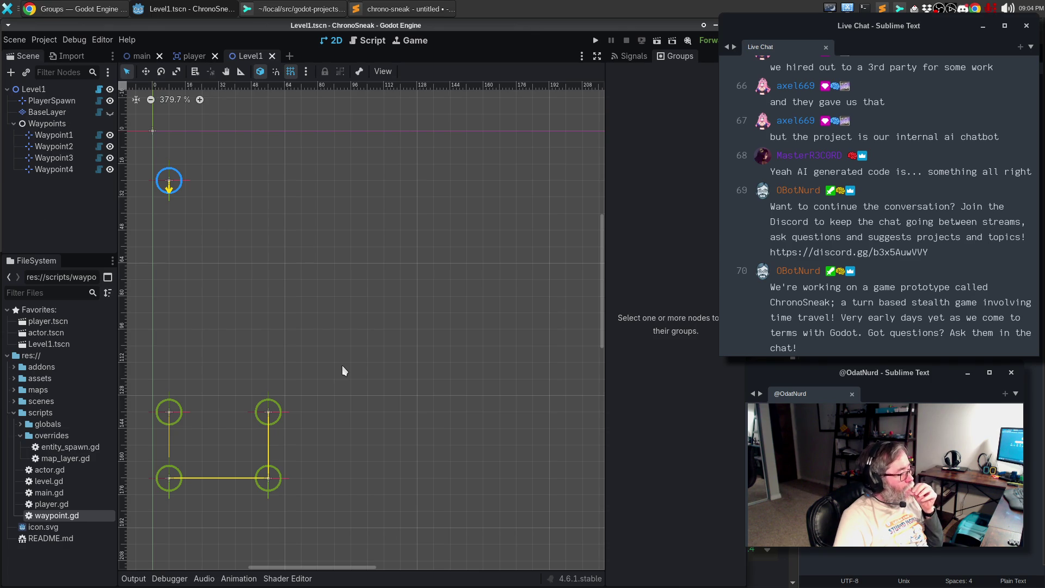
click(169, 478)
click(268, 412)
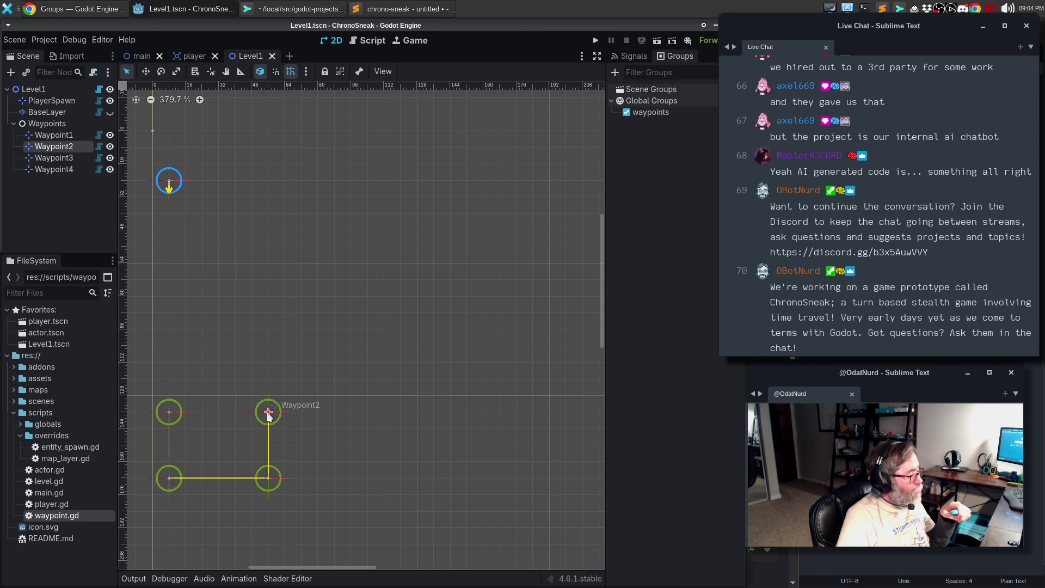
Step: Drag Waypoint2 up and to the right, save the level, and reload it from disk
mouse_move(268, 415)
mouse_down()
mouse_move(317, 379)
mouse_move(280, 390)
mouse_move(269, 414)
mouse_up()
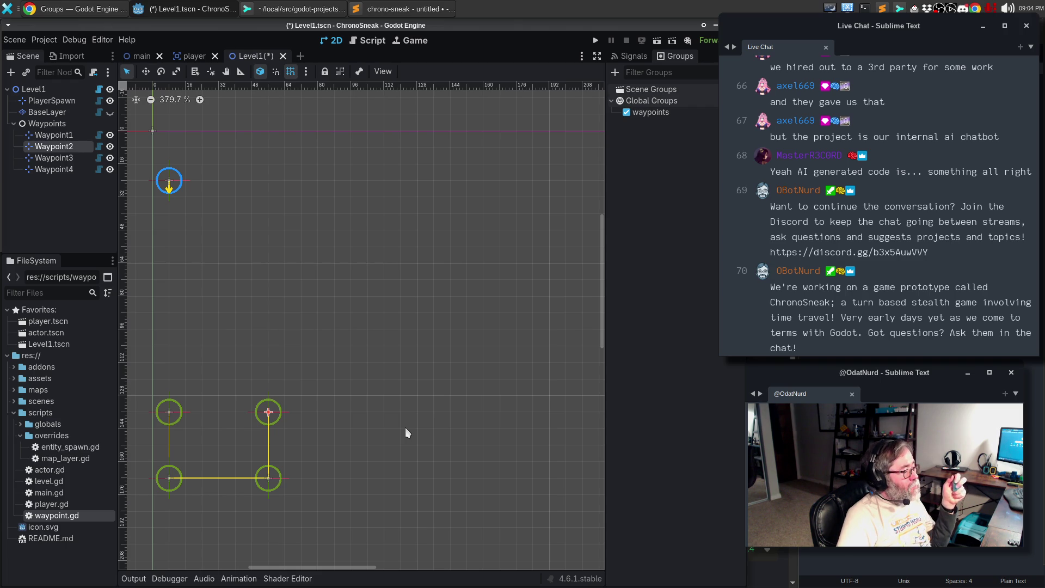
mouse_move(267, 412)
mouse_down()
mouse_move(303, 381)
mouse_move(270, 413)
mouse_move(287, 397)
mouse_up()
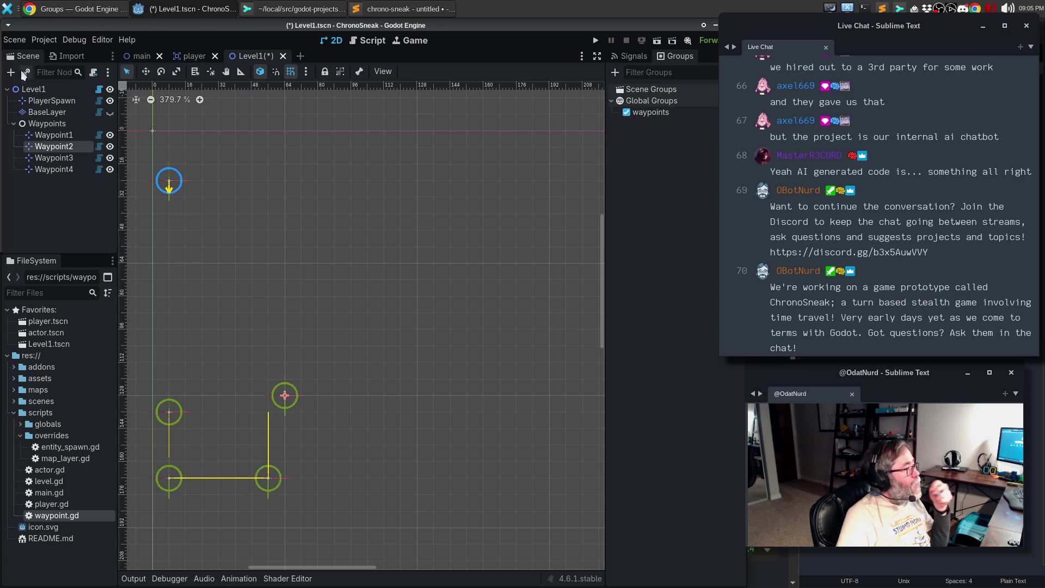
click(14, 40)
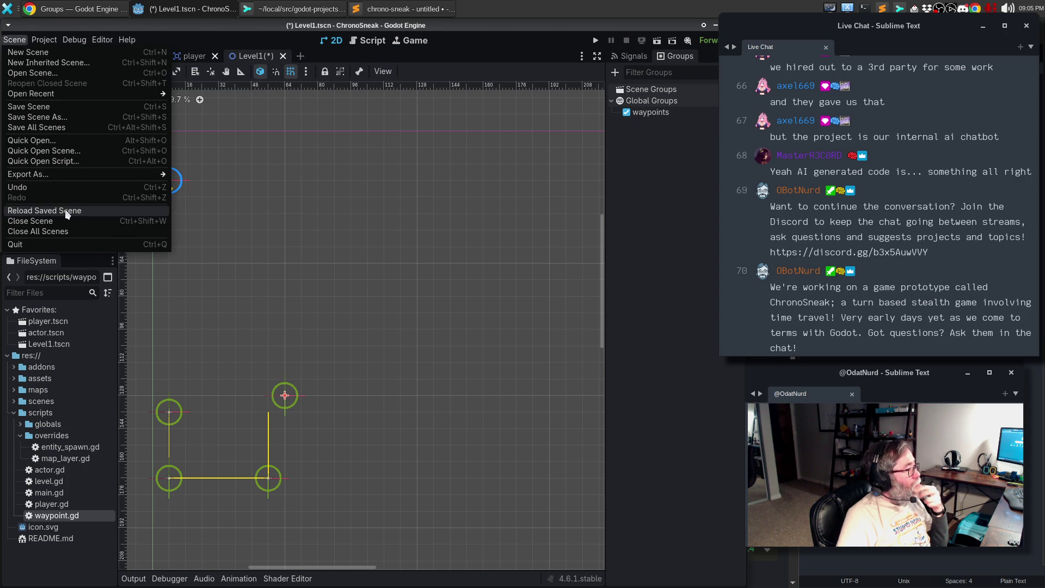
click(191, 256)
key(ctrl+s)
click(15, 39)
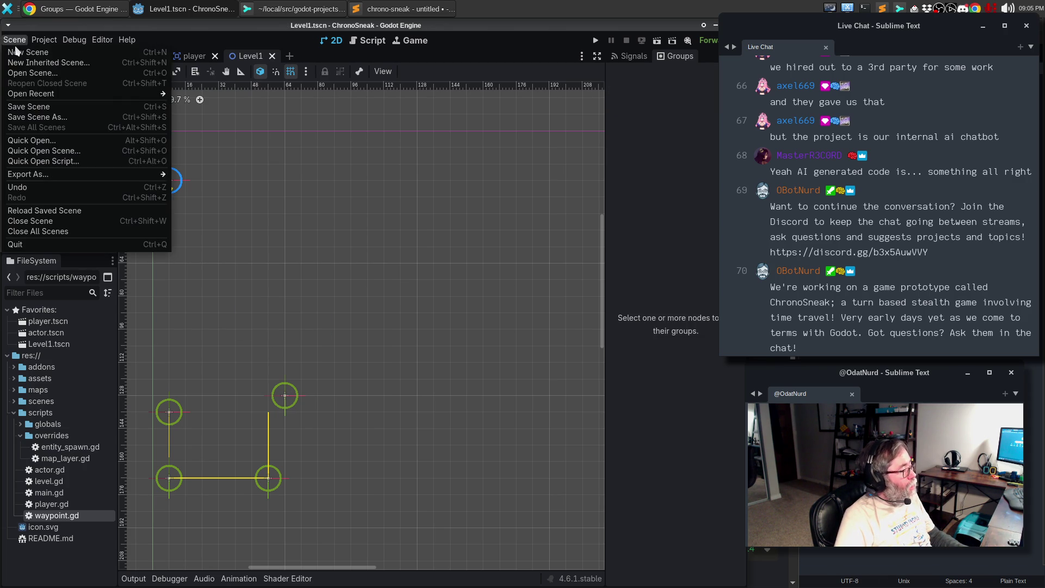
click(54, 210)
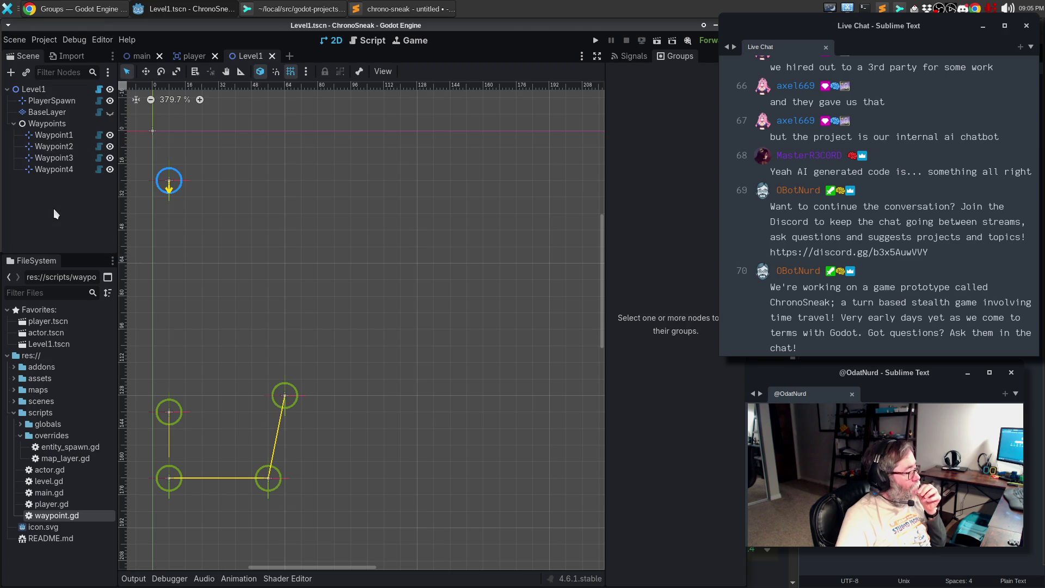
Step: Move Waypoint2 back to its original spot, save, reload the level, and return to waypoint.gd
drag(280, 397, 268, 412)
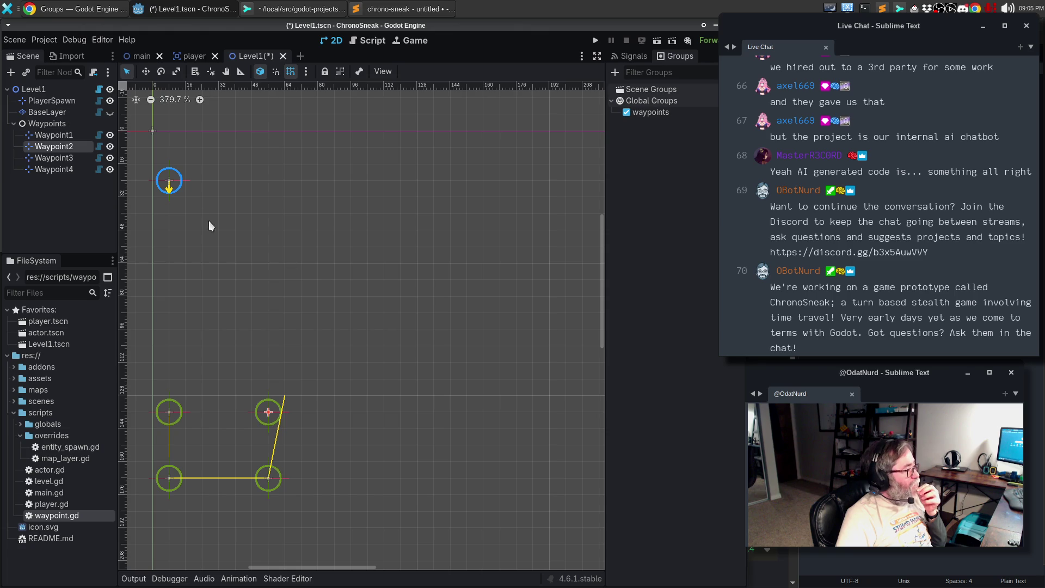
key(ctrl+s)
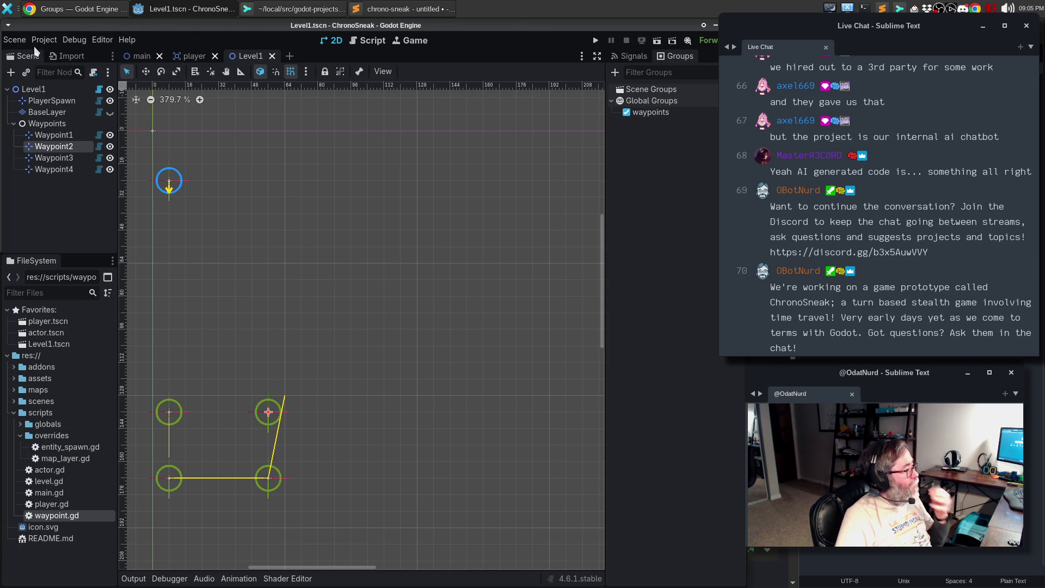
click(12, 45)
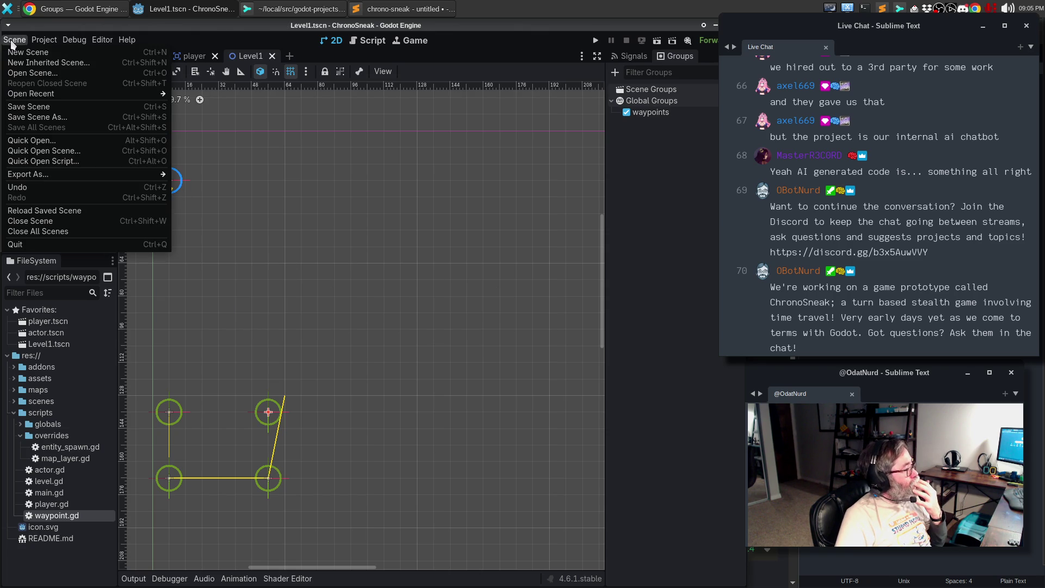
click(85, 210)
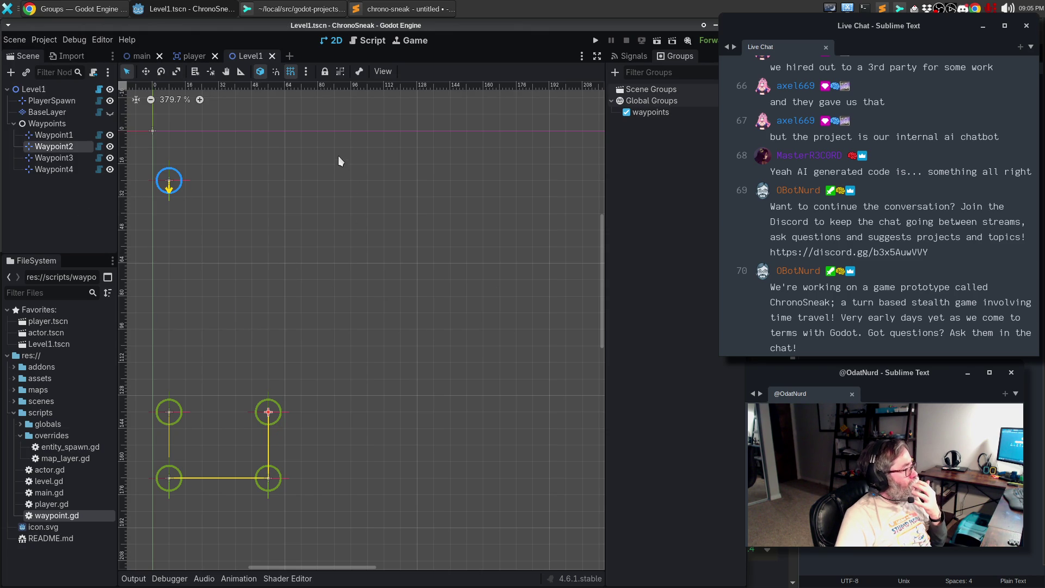
click(357, 47)
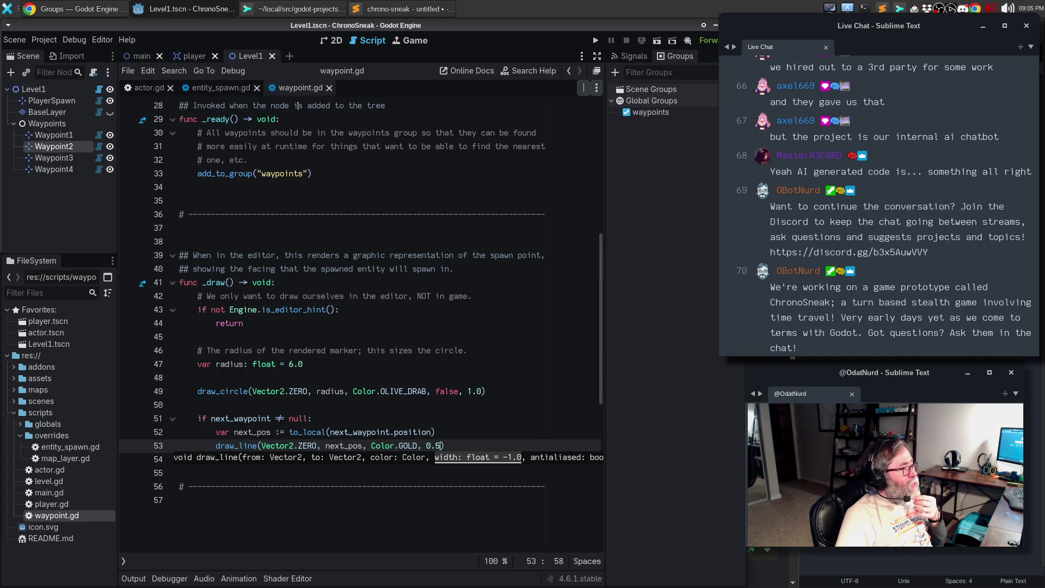
click(220, 89)
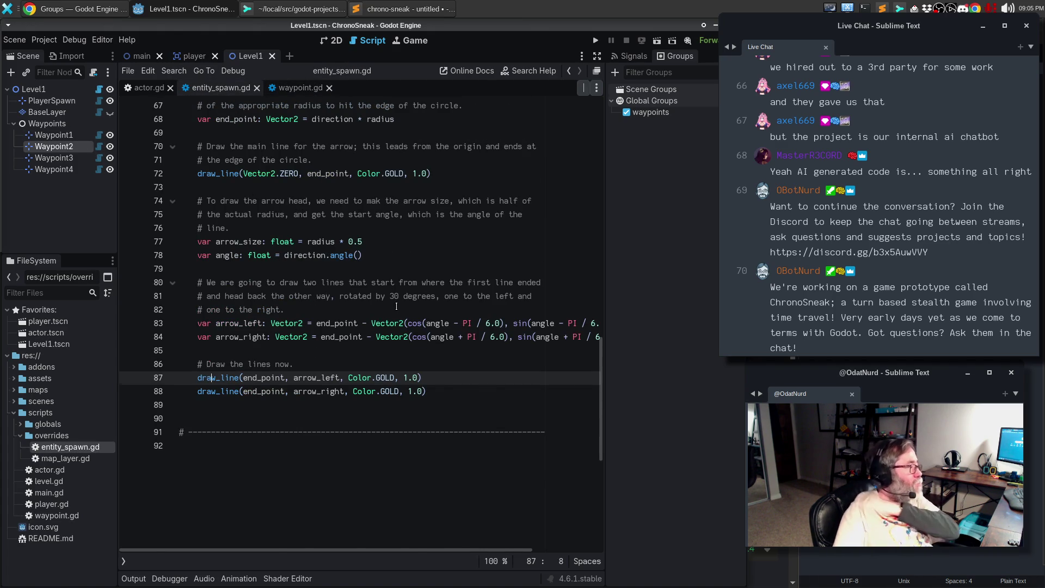
scroll(373, 297, up, 13)
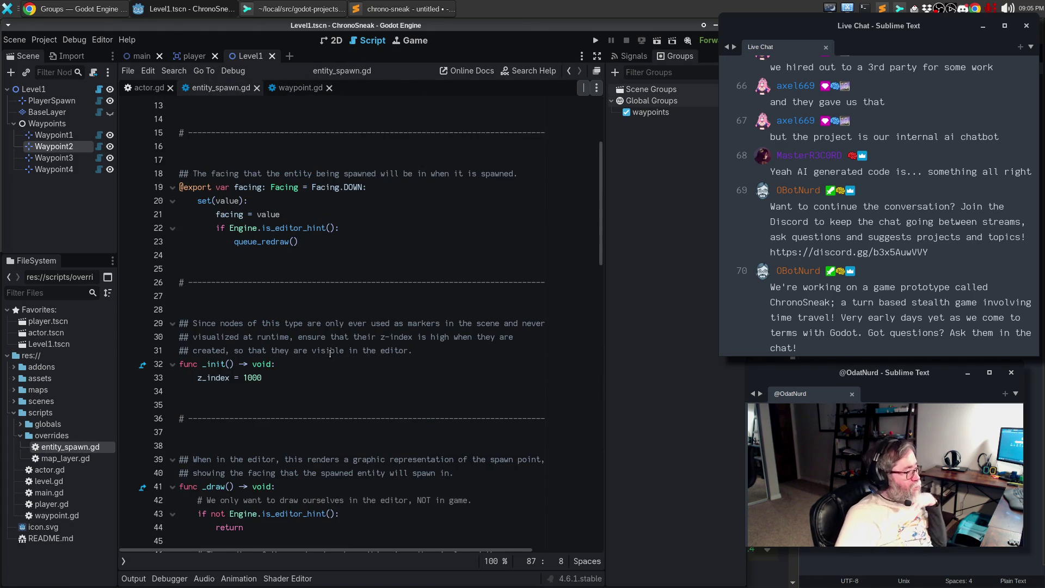
scroll(330, 340, up, 4)
scroll(206, 256, down, 6)
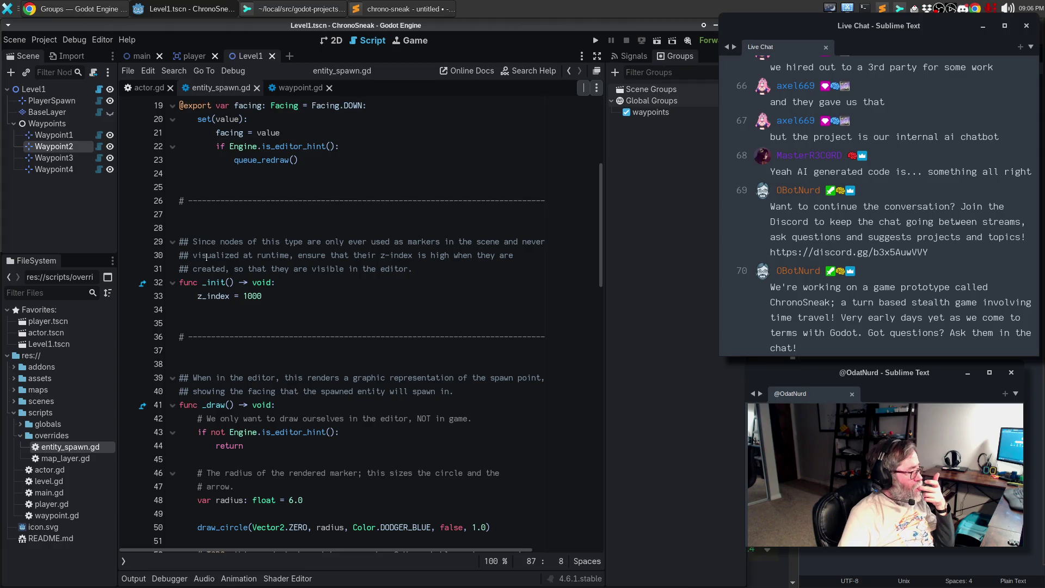
click(19, 424)
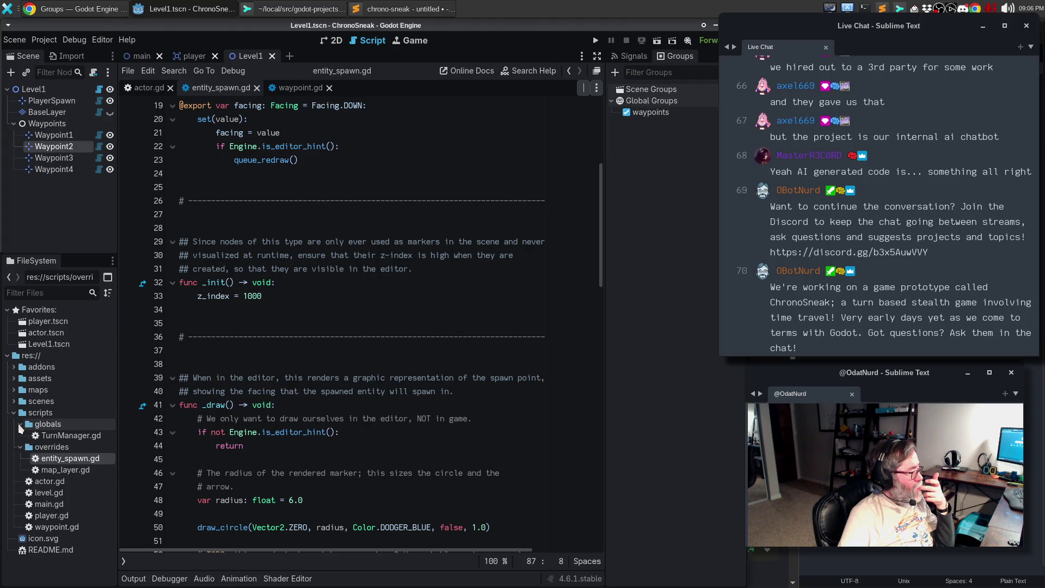
click(21, 424)
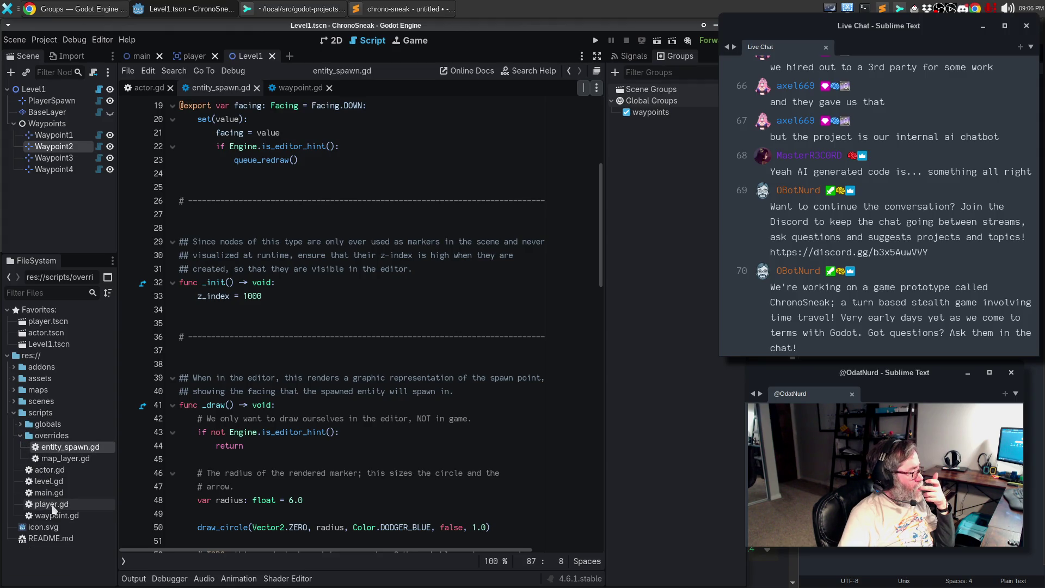
click(381, 458)
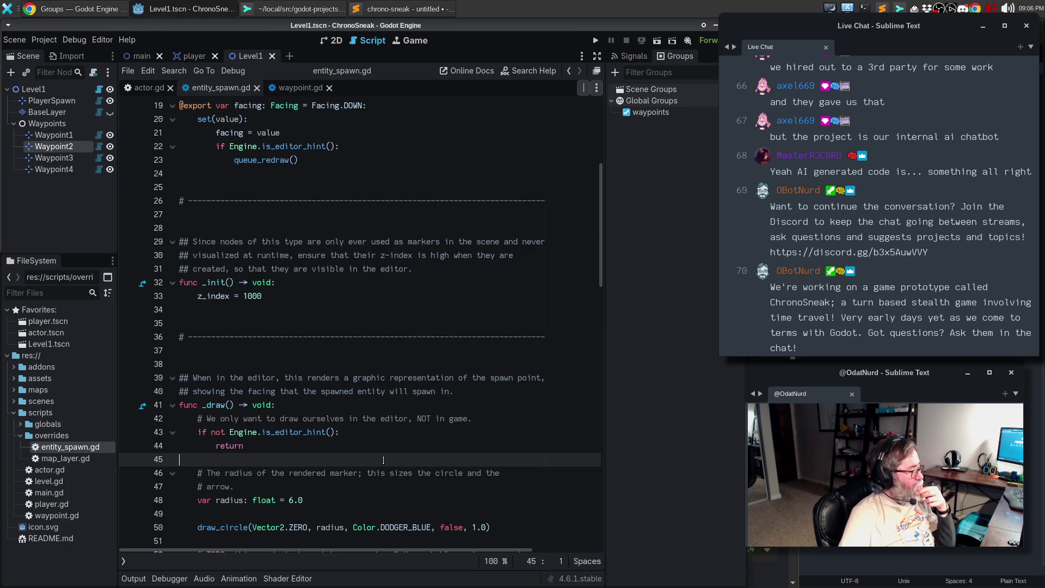
scroll(384, 469, down, 3)
scroll(383, 468, down, 3)
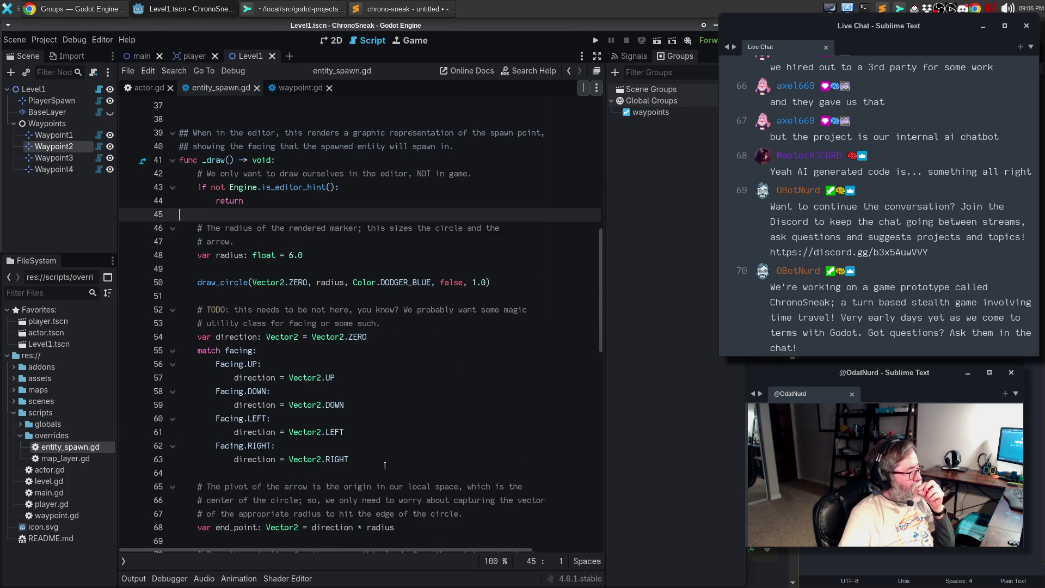
scroll(388, 468, down, 3)
scroll(401, 446, down, 2)
scroll(403, 435, up, 2)
key(ctrl+Tab)
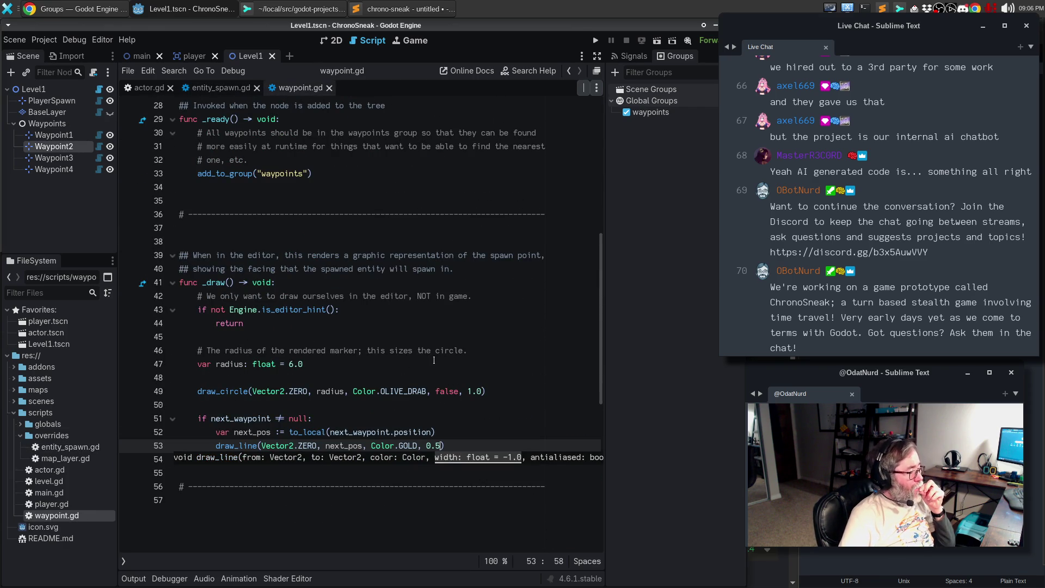
Step: Change the link line width from 0.5 to 0.75 and reload Level1 to see thicker links
key(Left)
text(7)
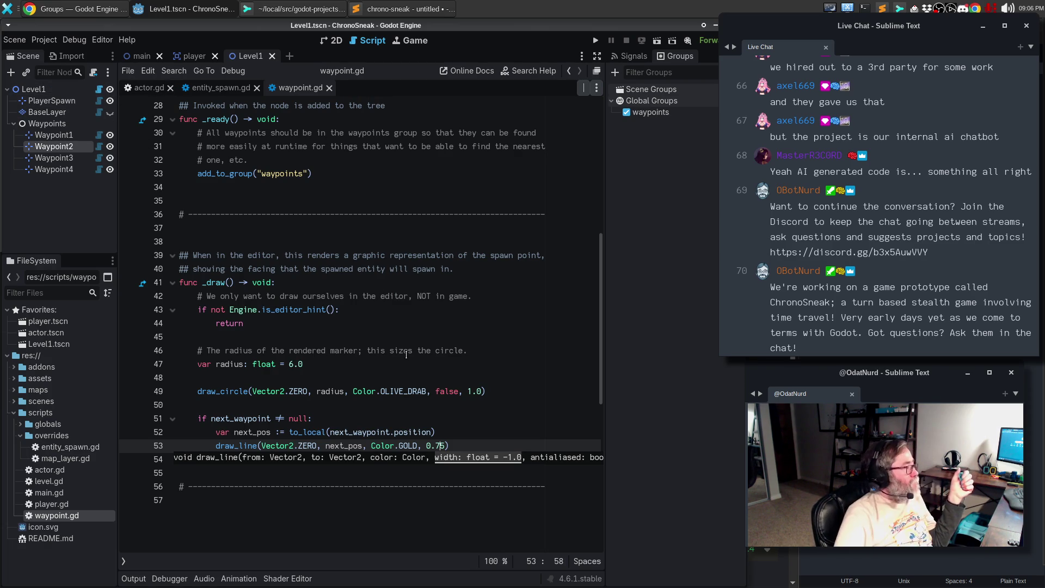
click(14, 42)
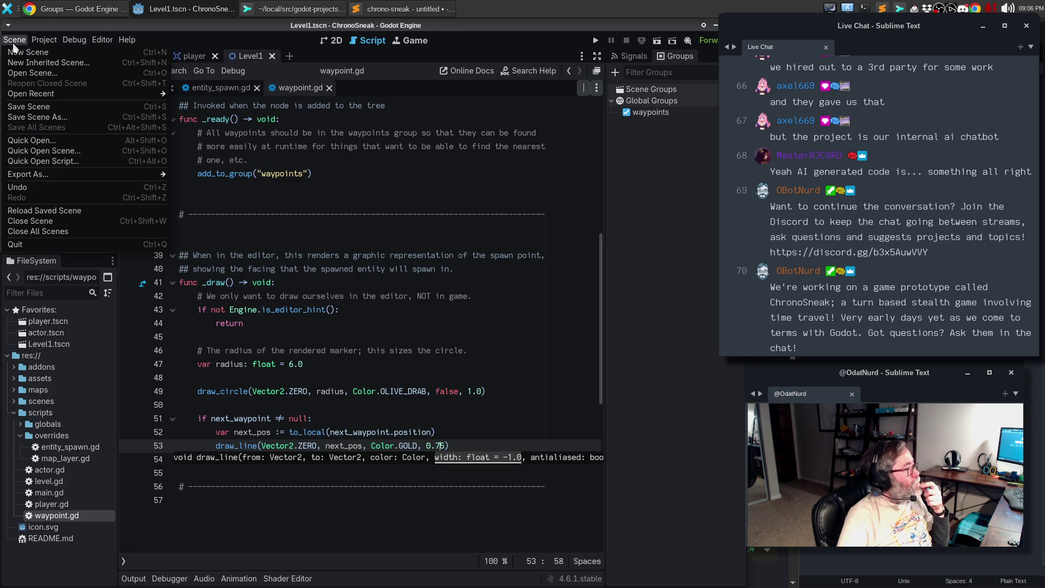
click(263, 280)
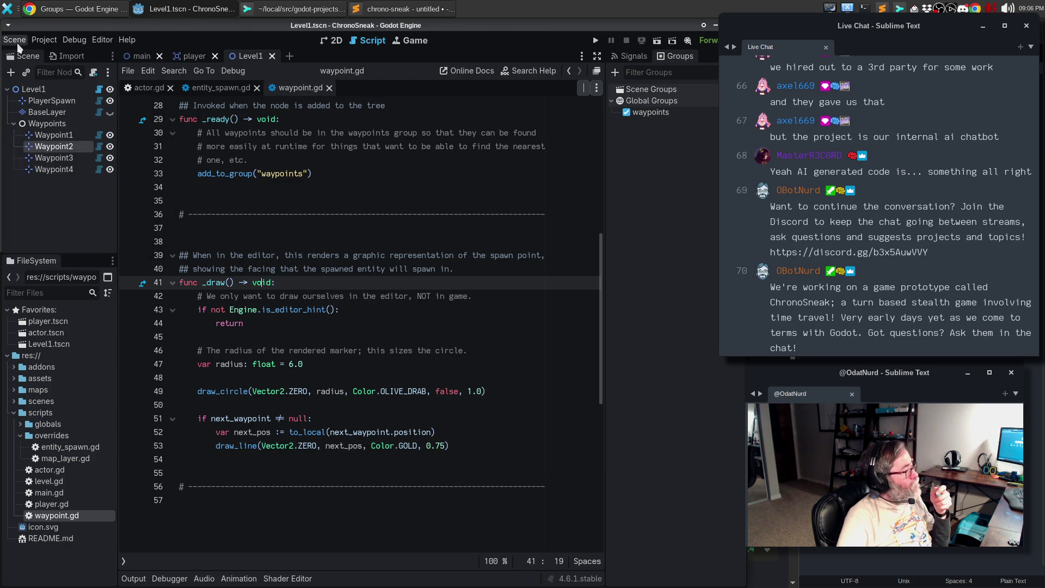
click(18, 44)
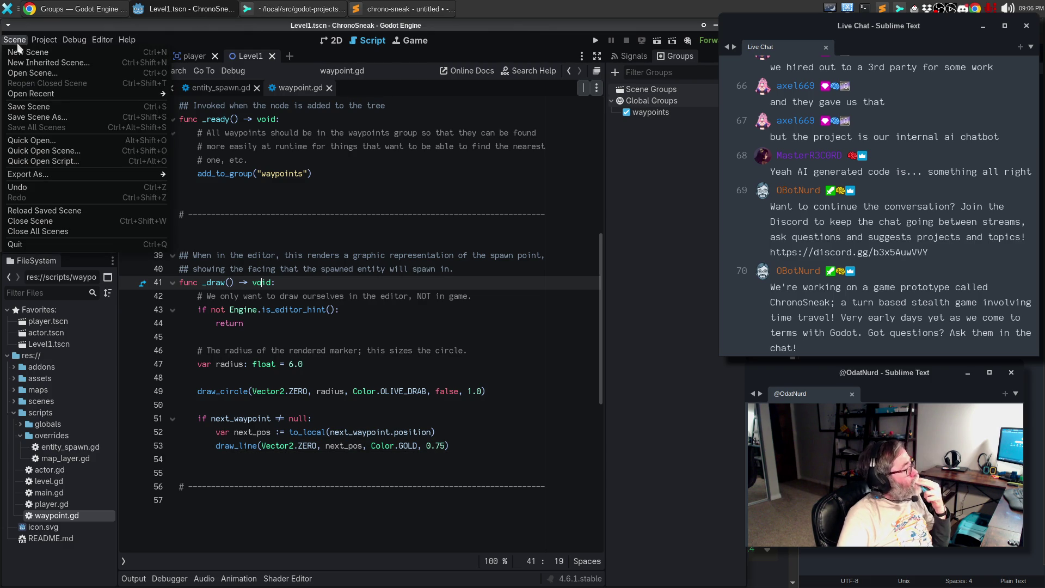
click(321, 214)
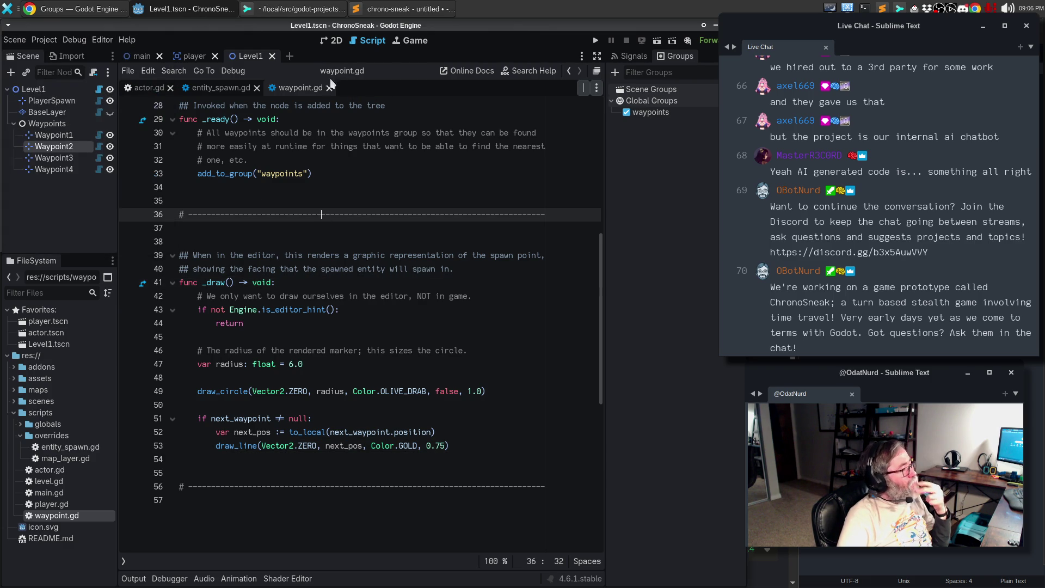
click(331, 40)
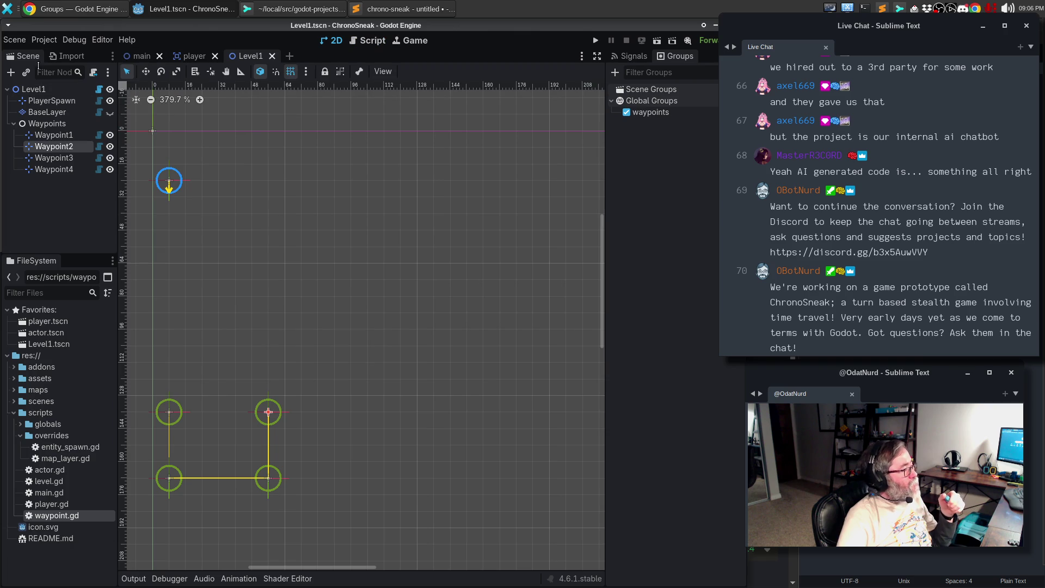
click(19, 44)
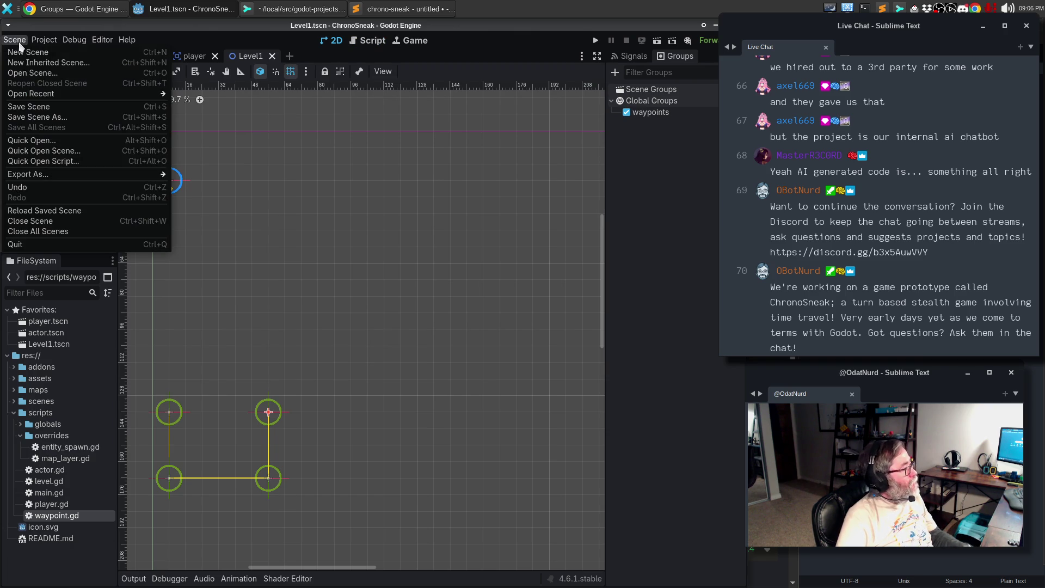
click(45, 211)
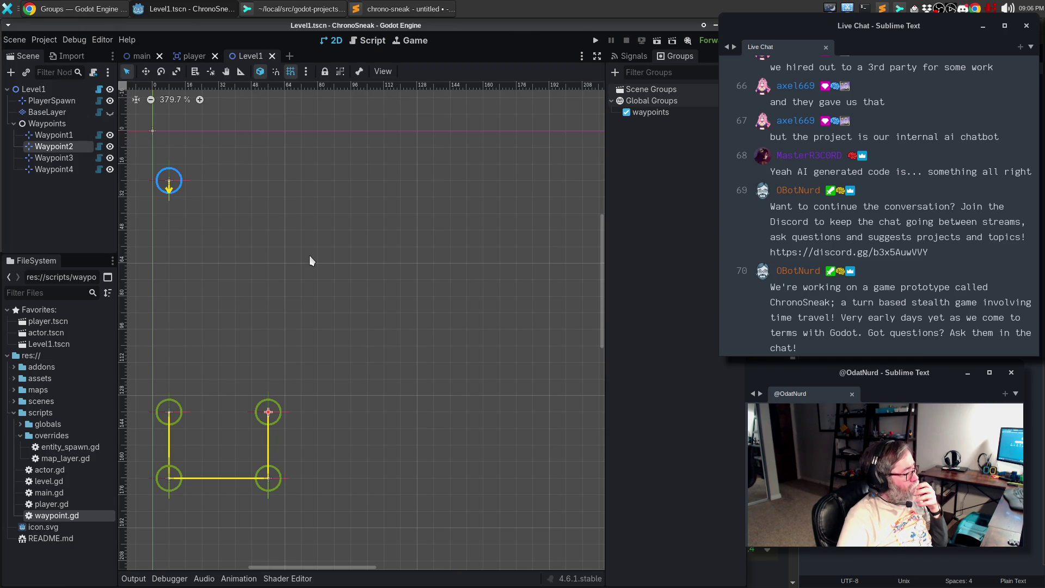
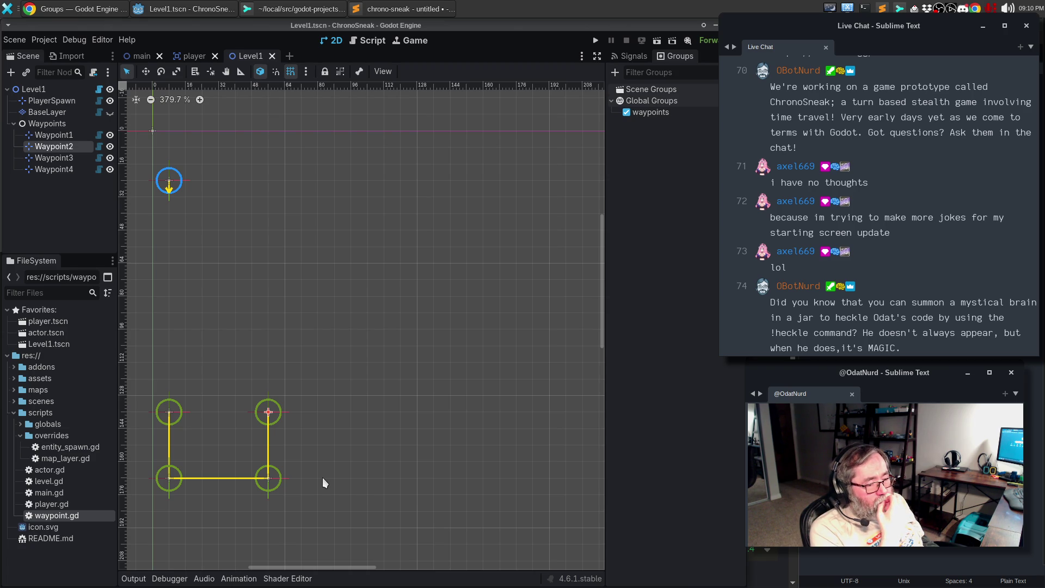
Step: In a new Chrome tab, search Google for the canonical way to set up shared drawing routines in Godot, and skim the results
click(51, 9)
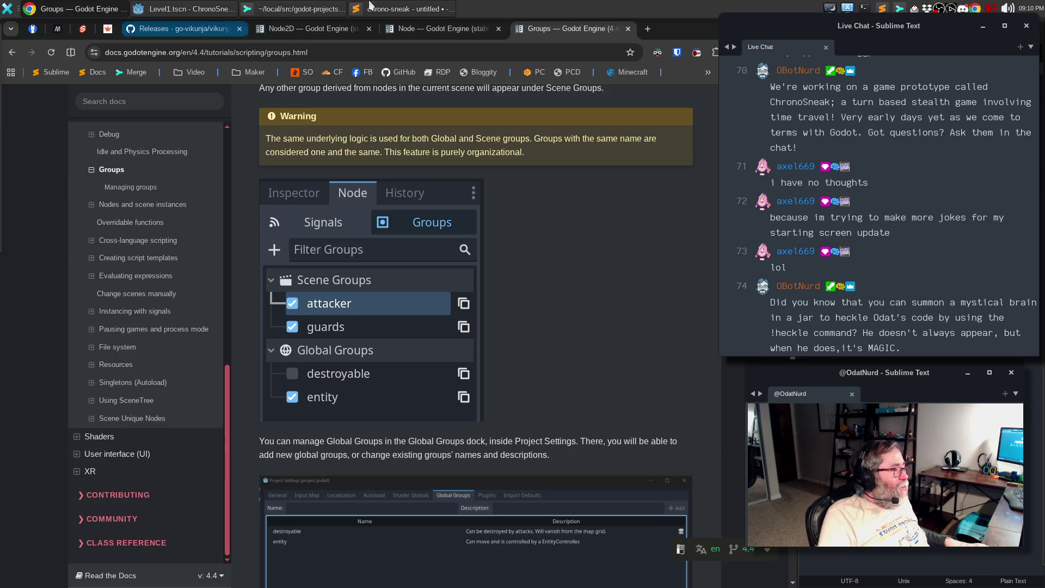
click(647, 29)
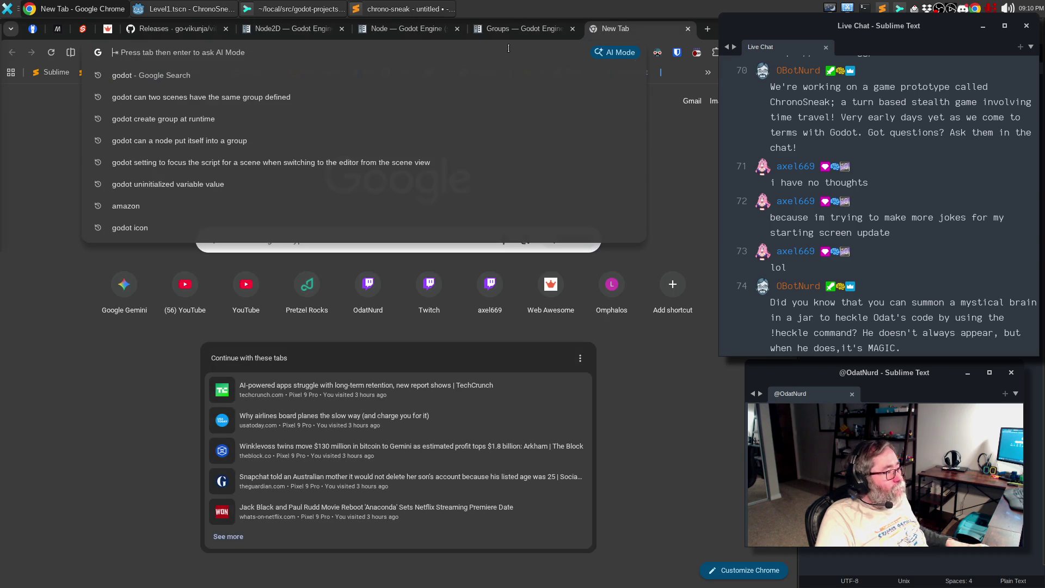
text(godot what is the canonican way to set up )
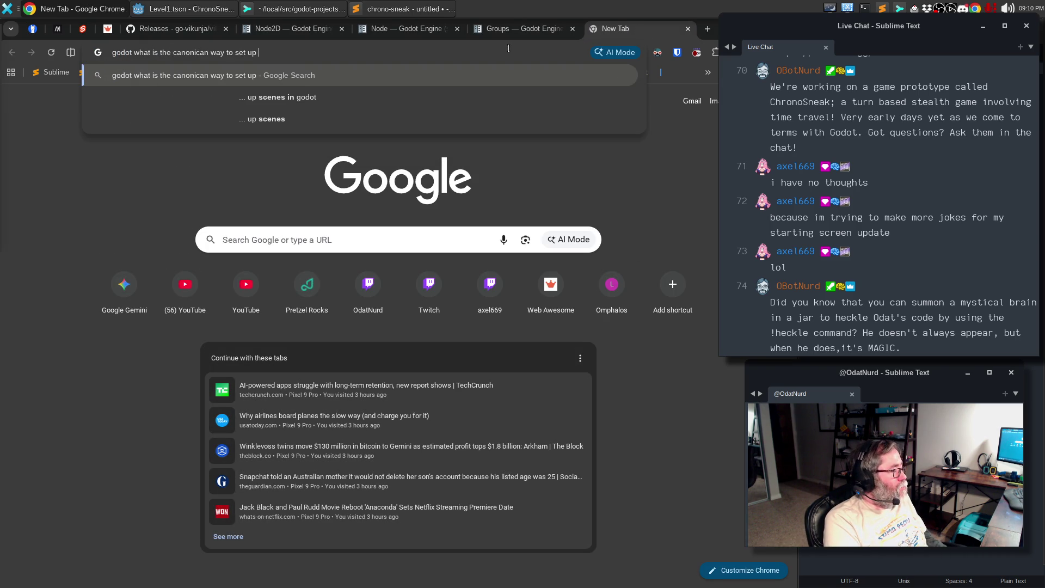
text(shared drawing routines)
key(Return)
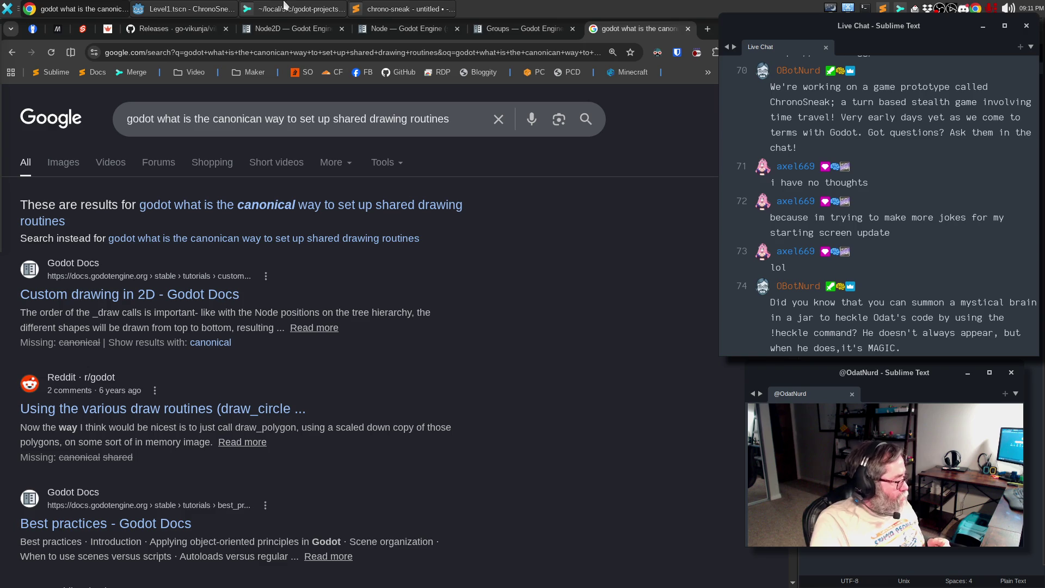
scroll(320, 324, down, 2)
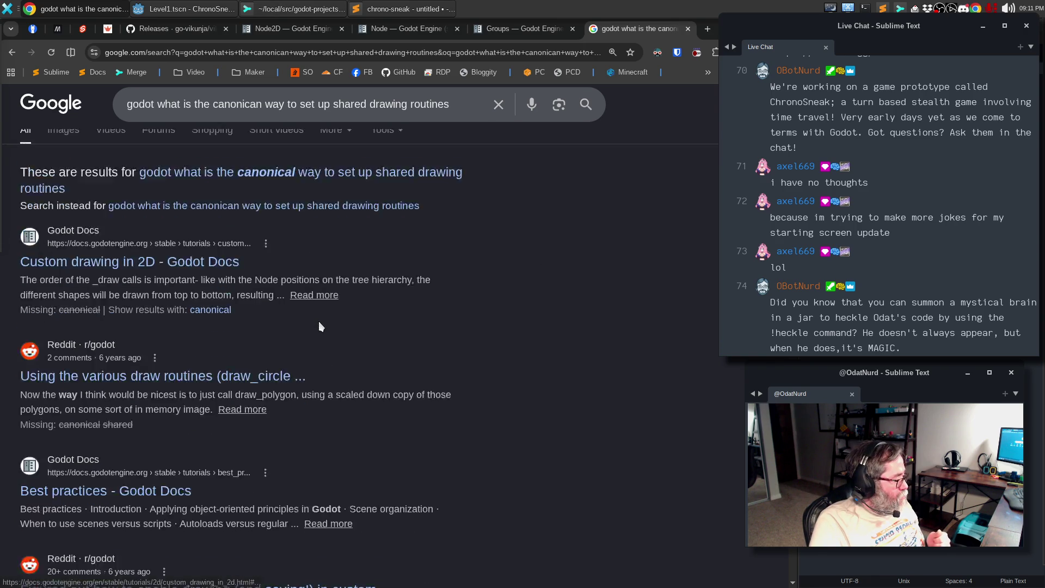
scroll(319, 316, down, 6)
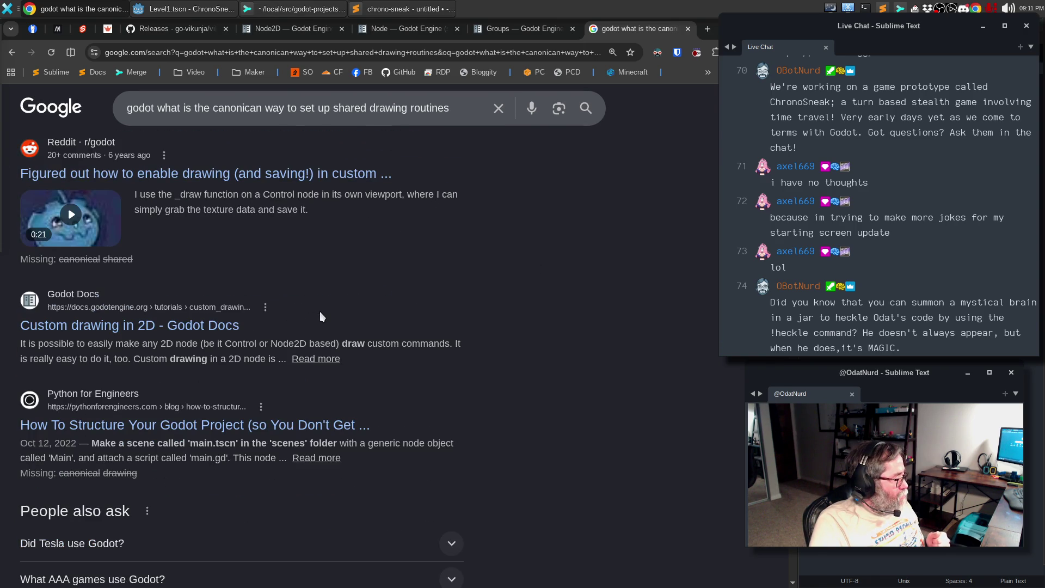
scroll(321, 314, down, 4)
scroll(320, 314, down, 5)
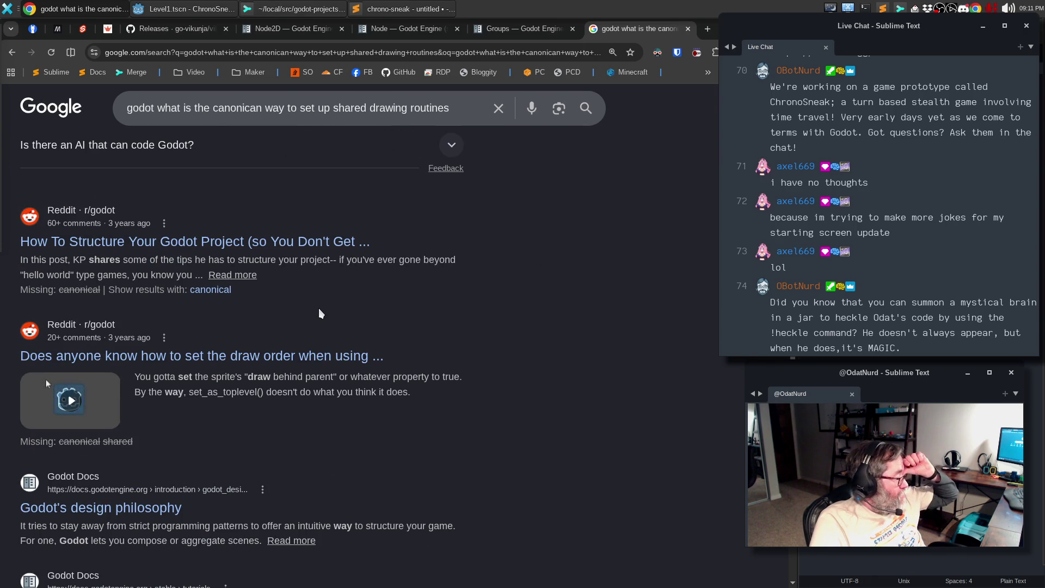
scroll(320, 314, down, 4)
scroll(320, 312, down, 4)
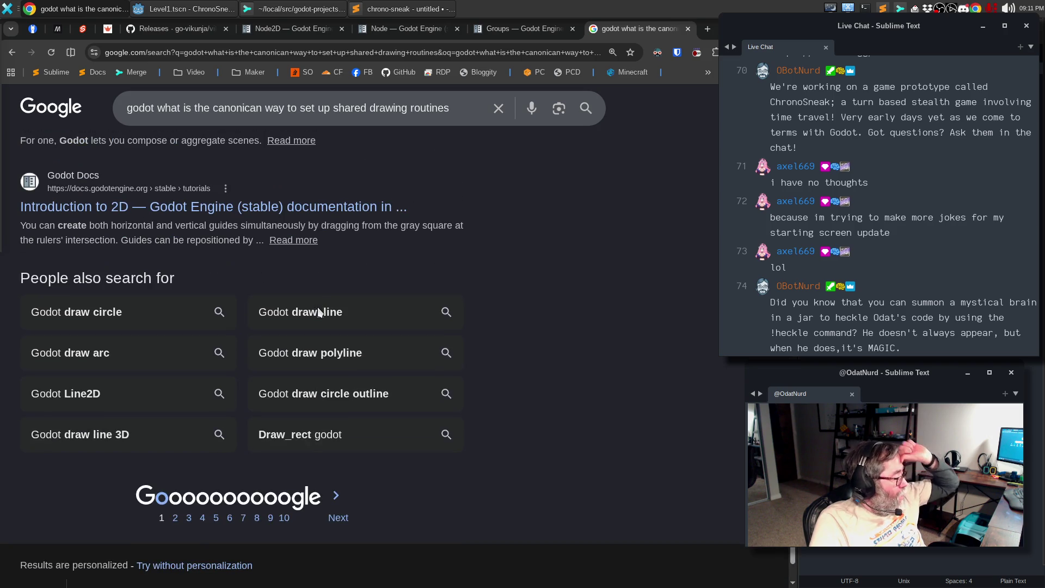
scroll(320, 303, up, 15)
scroll(318, 303, up, 1)
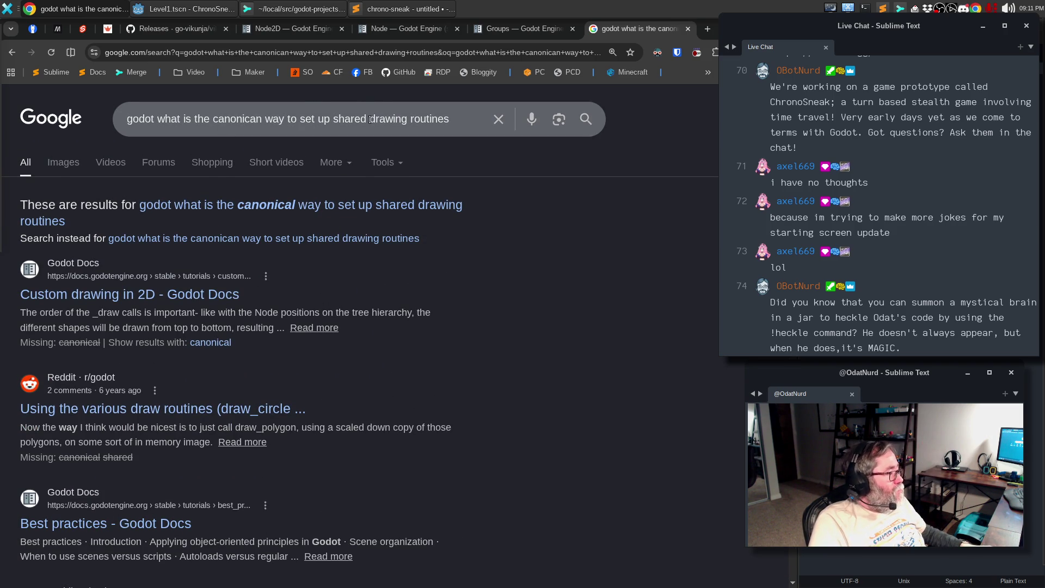
Step: Change the query's 'drawing routines' to 'global code' and search again
drag(370, 119, 468, 119)
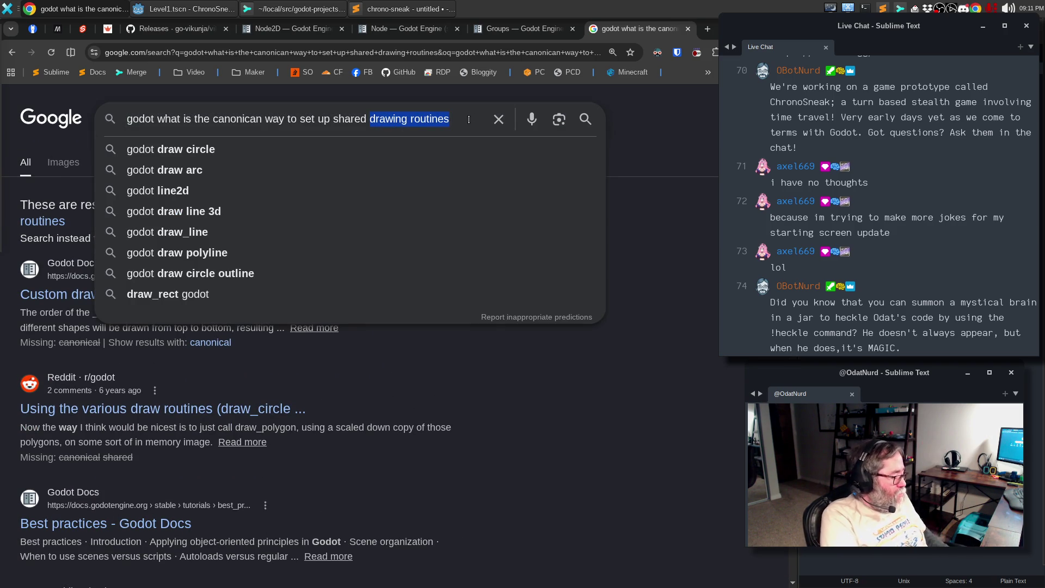
text(global code)
key(Return)
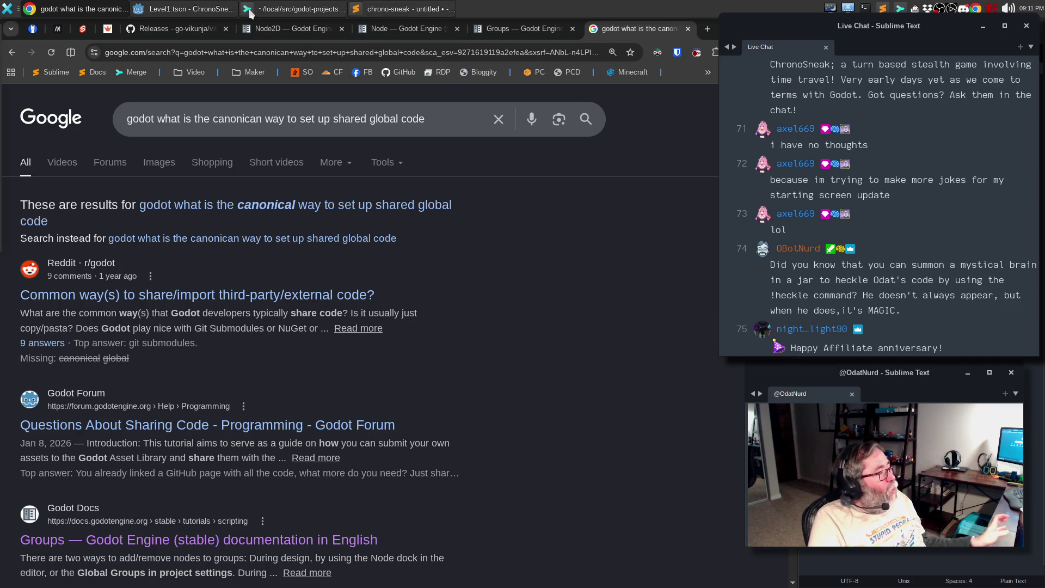
click(214, 10)
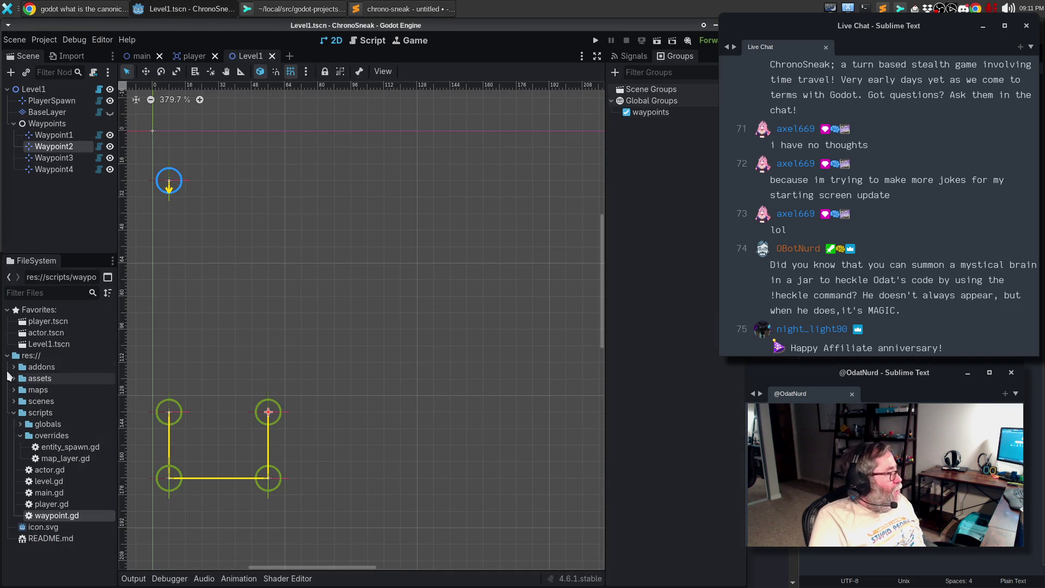
Step: Expand scripts/globals and open TurnManager.gd to read it, then go to entity_spawn.gd
click(20, 425)
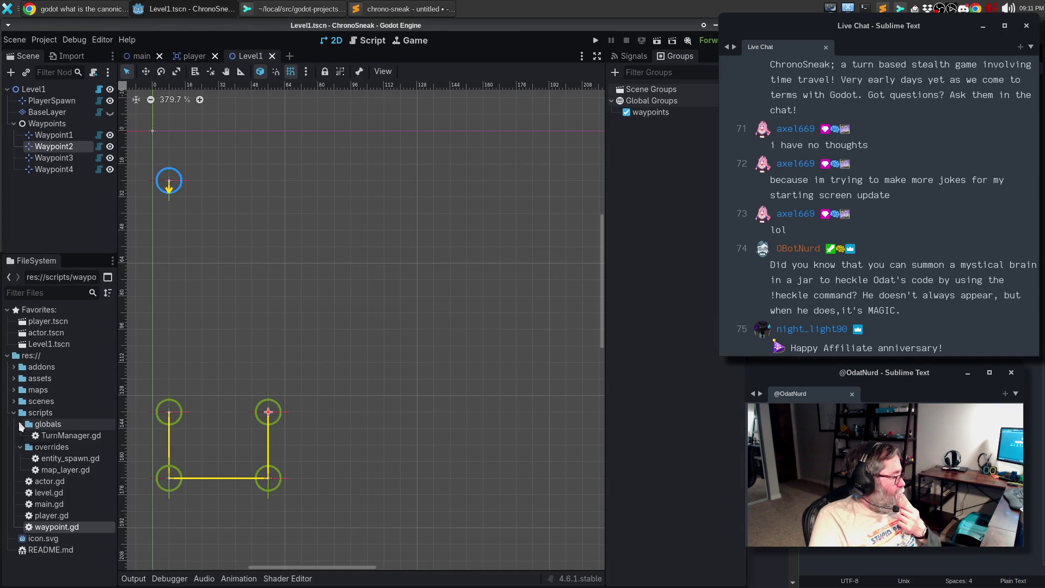
double_click(56, 435)
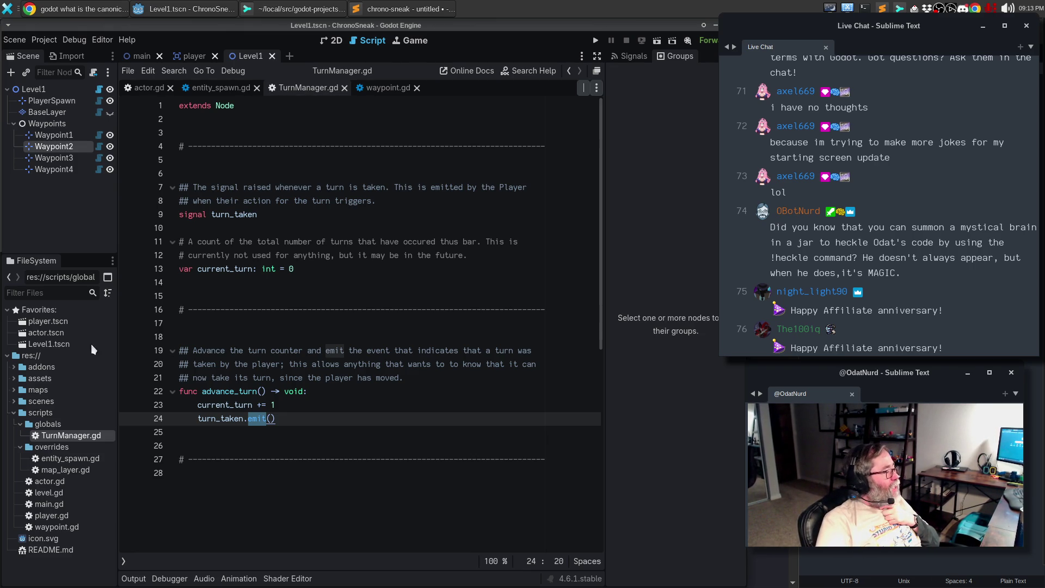
right_click(51, 425)
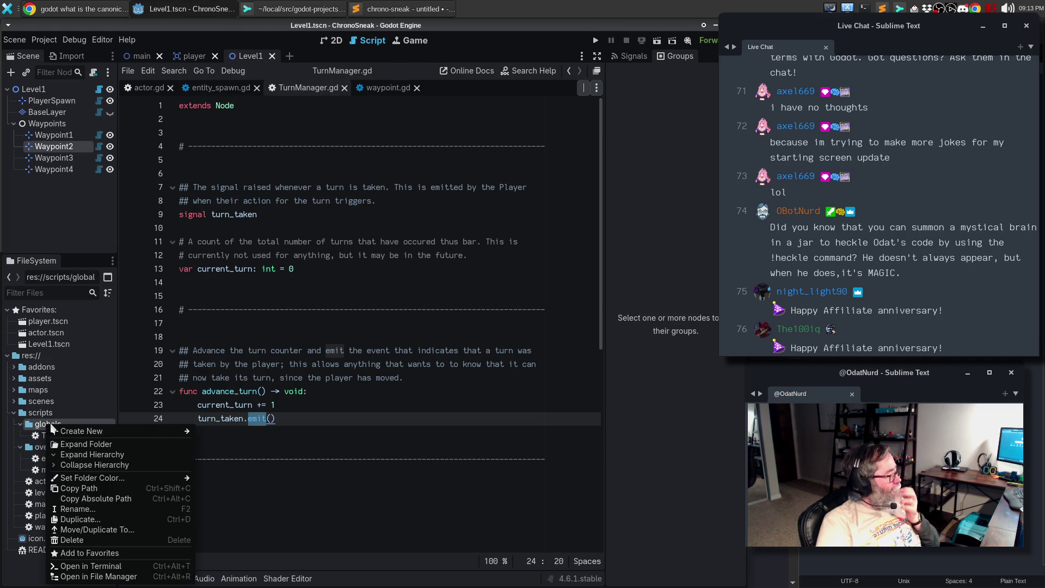
click(344, 364)
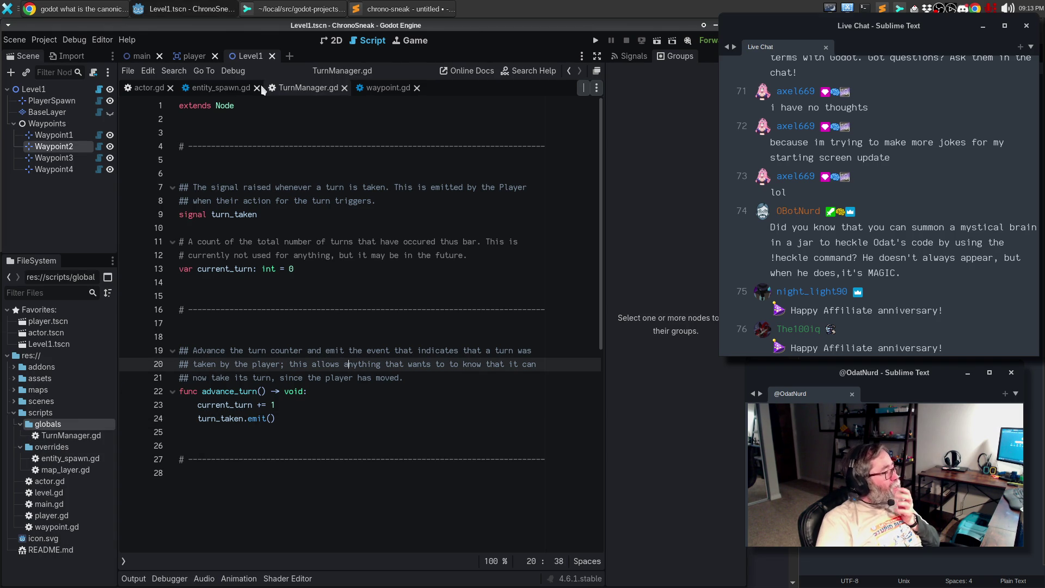
click(228, 92)
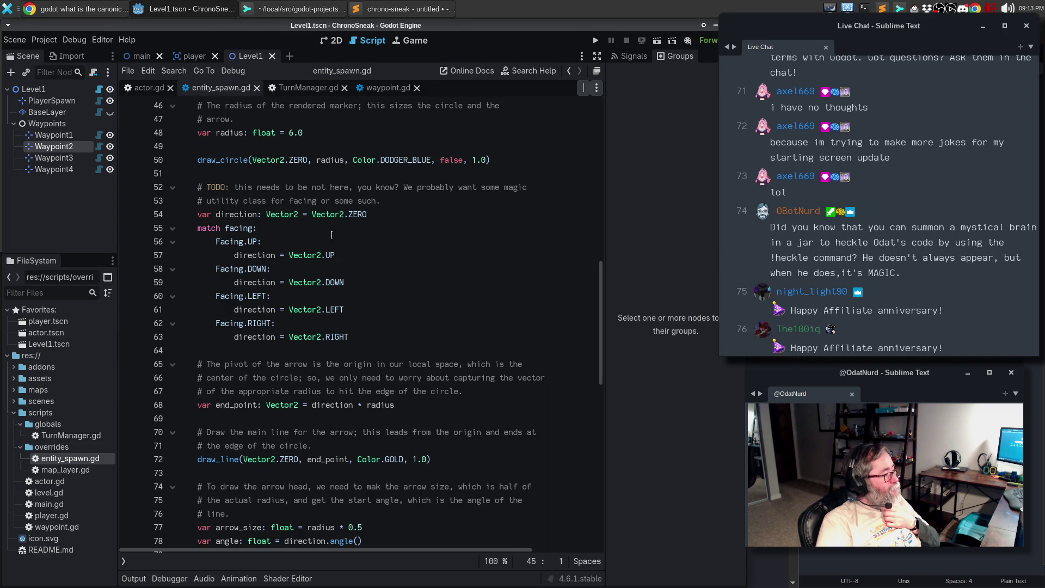
Step: Review entity_spawn.gd's draw_circle and facing-direction draw_line code, then bring up the globals folder's actions
mouse_move(232, 162)
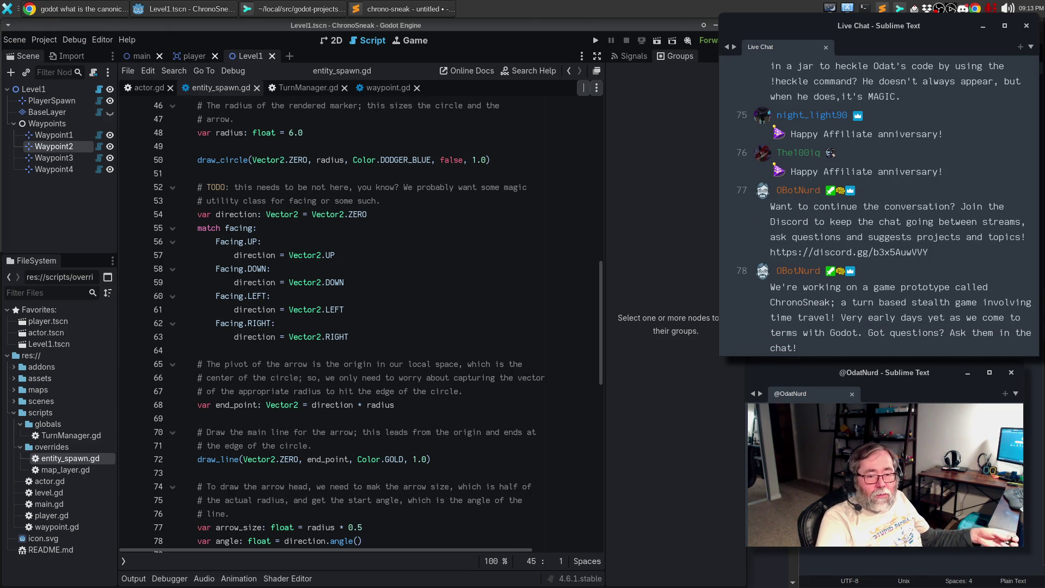
click(385, 314)
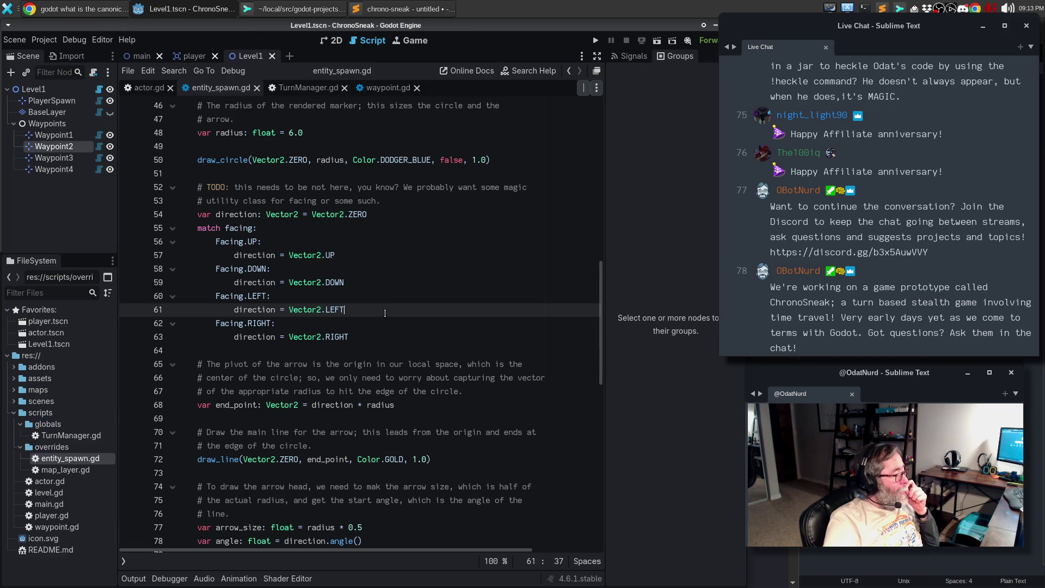
right_click(39, 426)
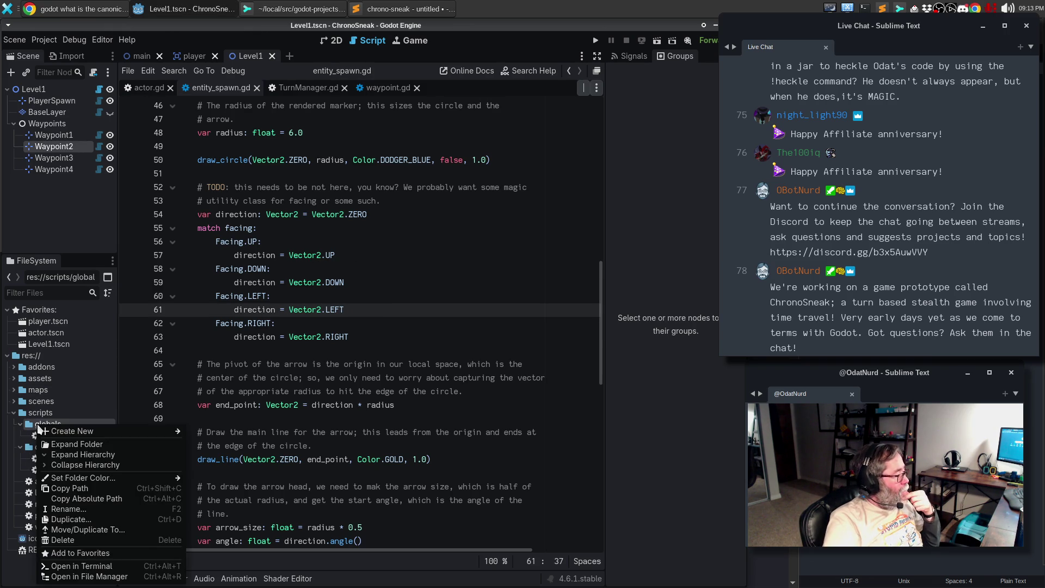
key(Escape)
click(380, 393)
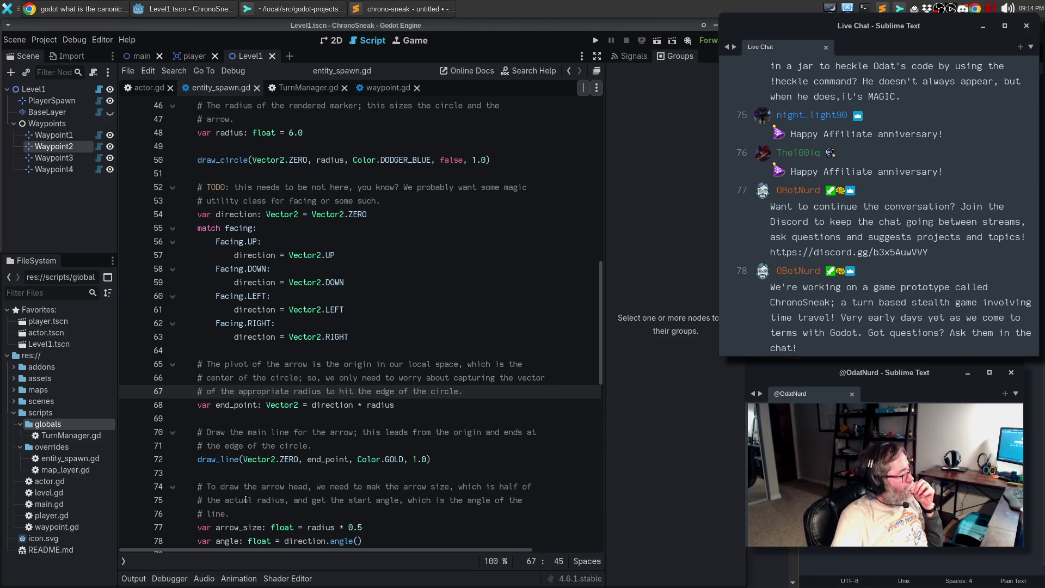
right_click(97, 429)
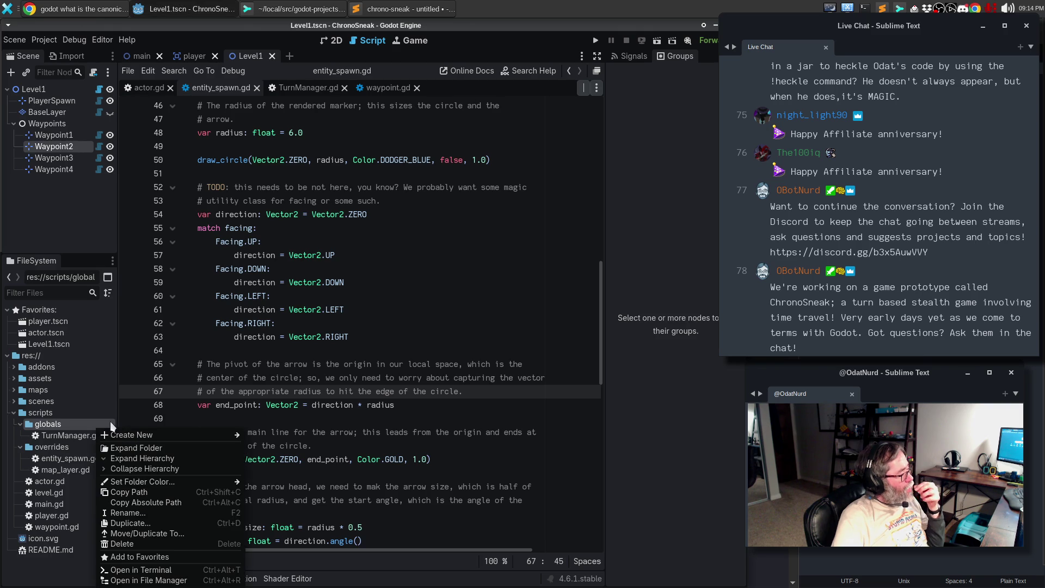
mouse_move(217, 434)
click(291, 456)
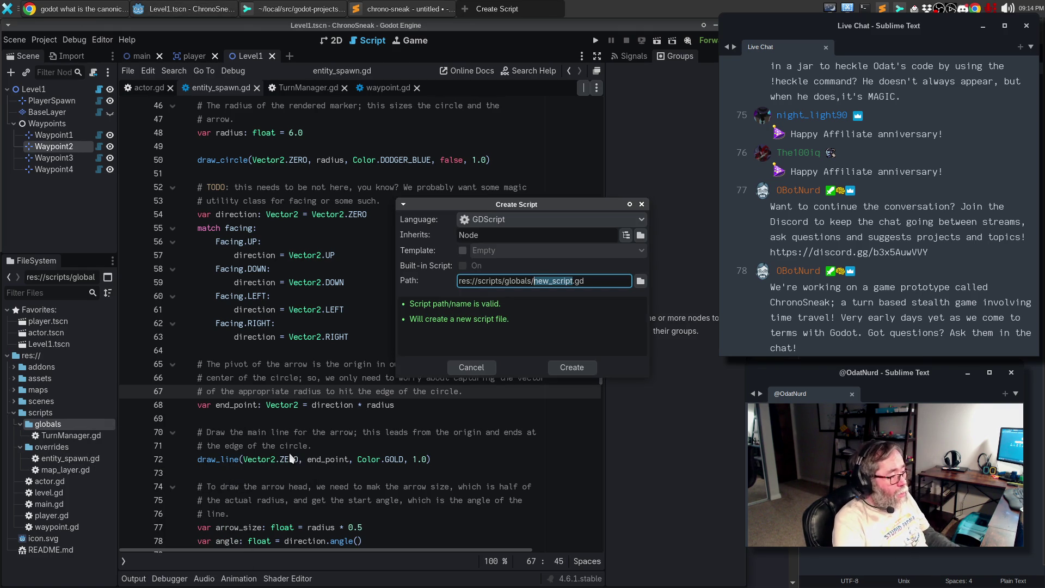
text(Drawing)
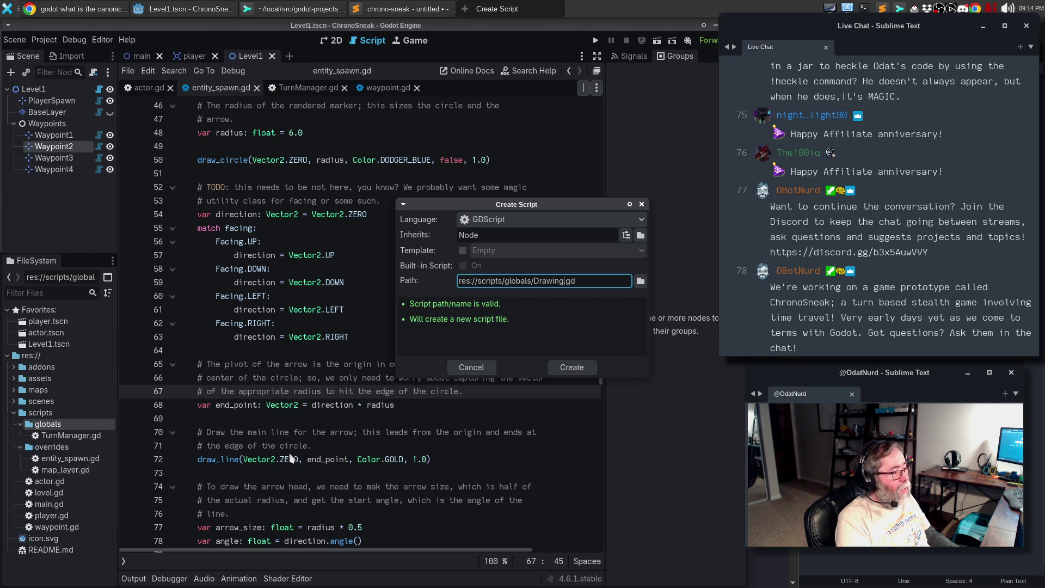
key(Return)
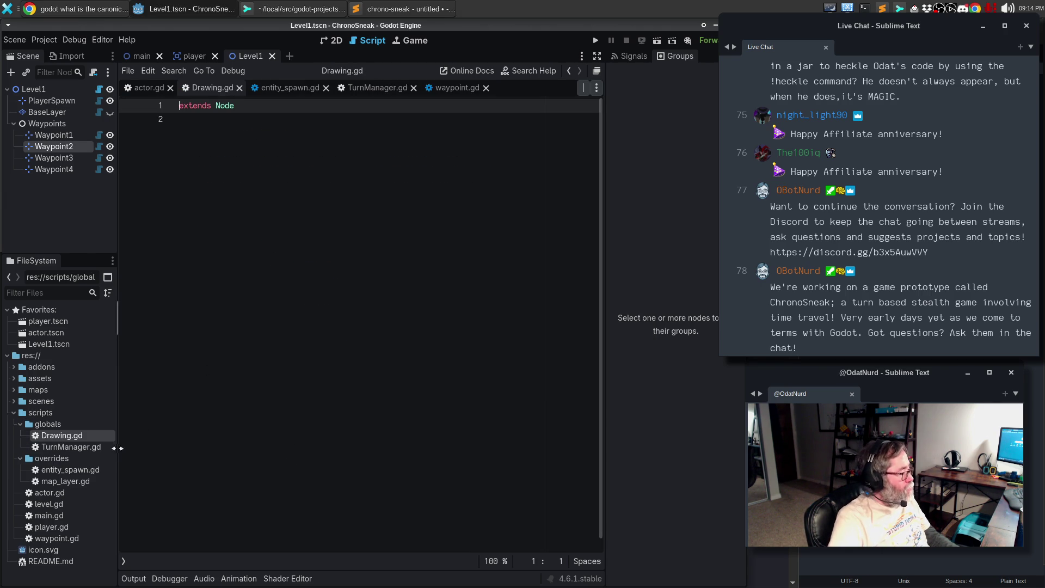
click(93, 446)
click(83, 435)
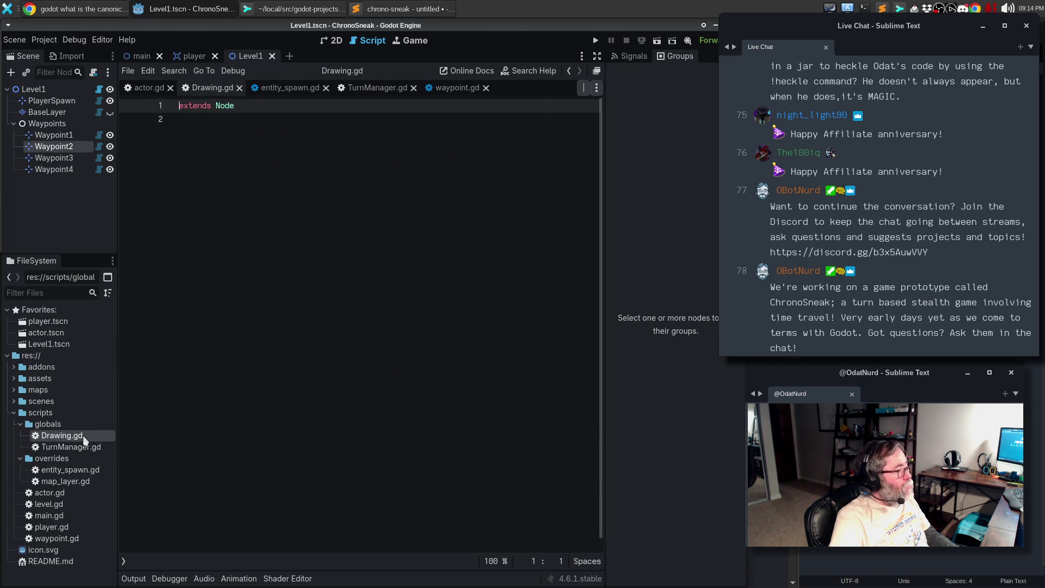
click(368, 211)
click(78, 448)
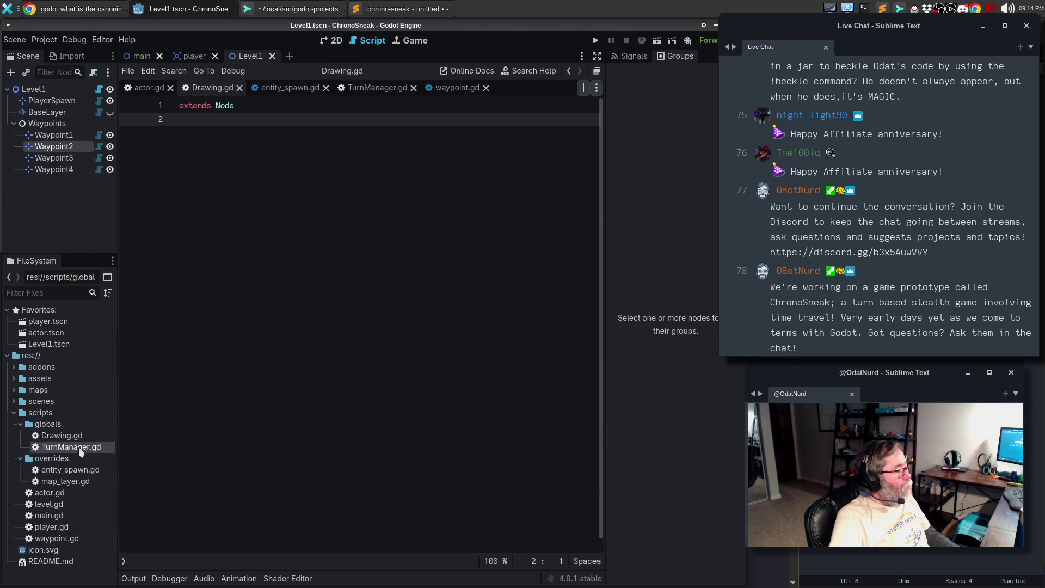
double_click(77, 450)
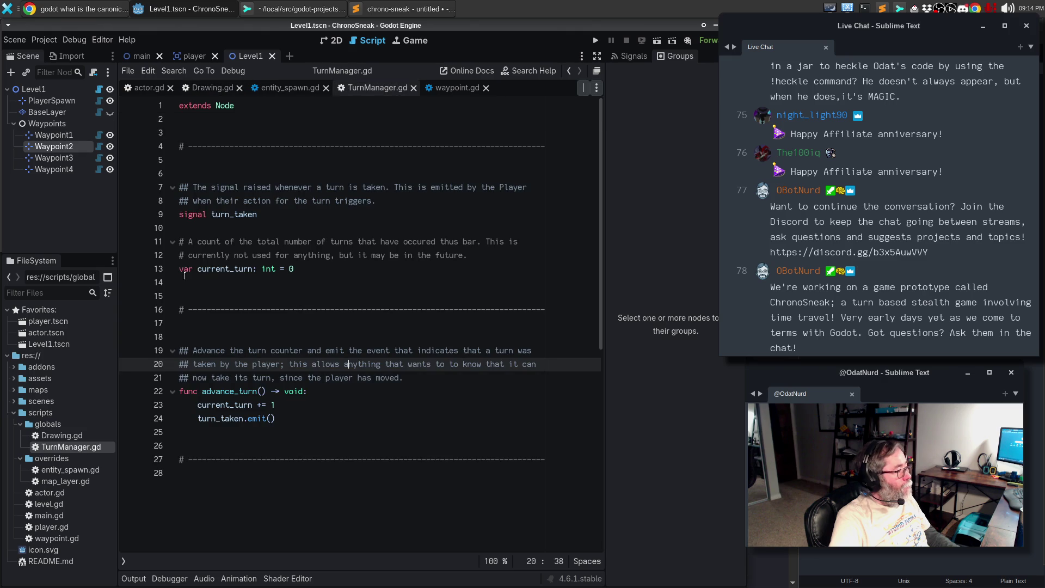
click(235, 146)
click(212, 88)
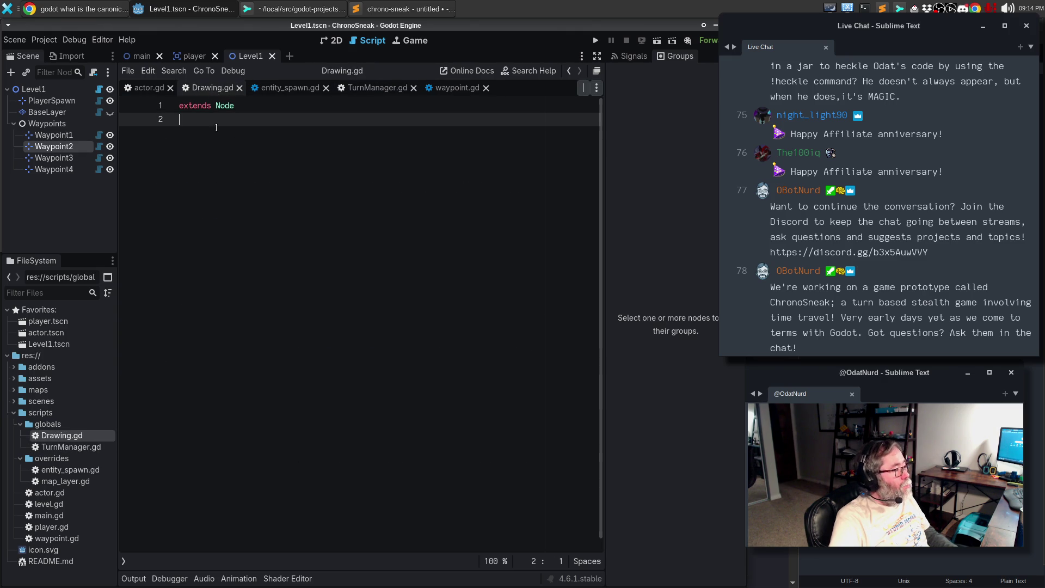
Step: Add separator comments in Drawing.gd and declare func draw_arrow(canvas: CanvasItem) between them
key(Return)
key(Return)
key(ctrl+v)
key(Return)
key(Return)
key(Return)
key(ctrl+v)
key(Up)
key(Up)
key(Up)
key(Up)
key(Return)
key(Return)
text(func)
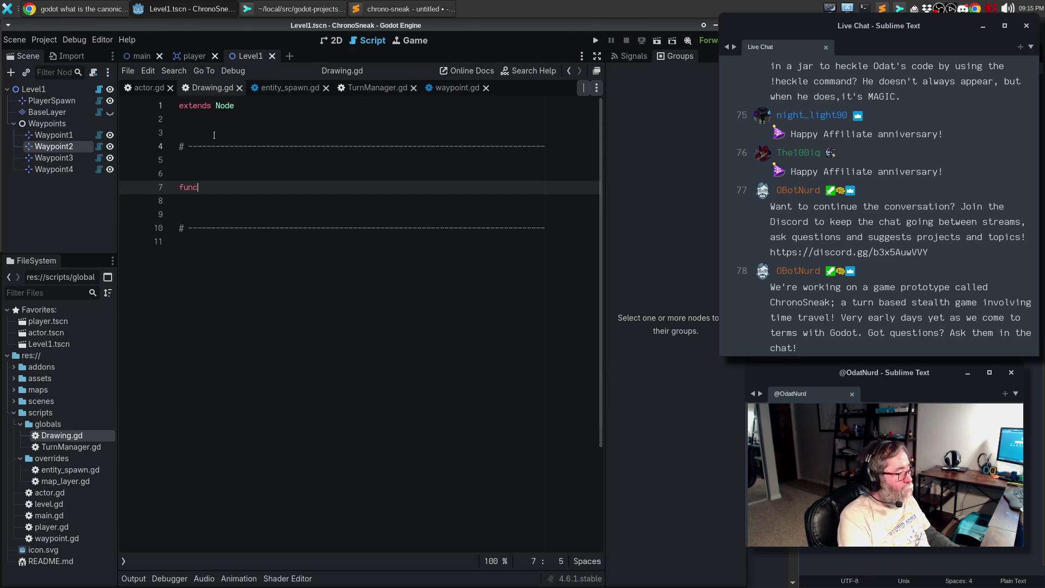
text( draw)
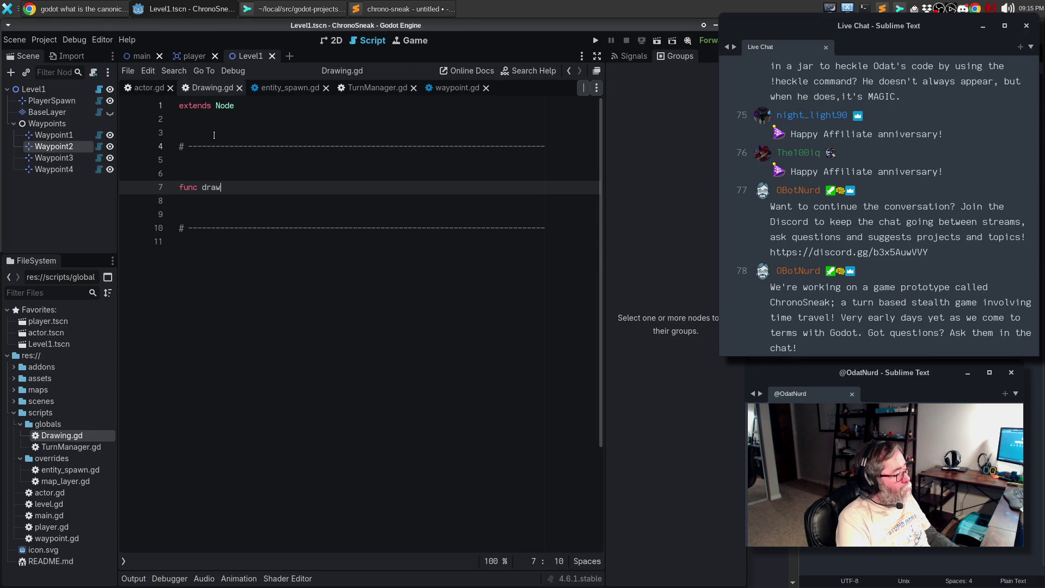
text(arrop)
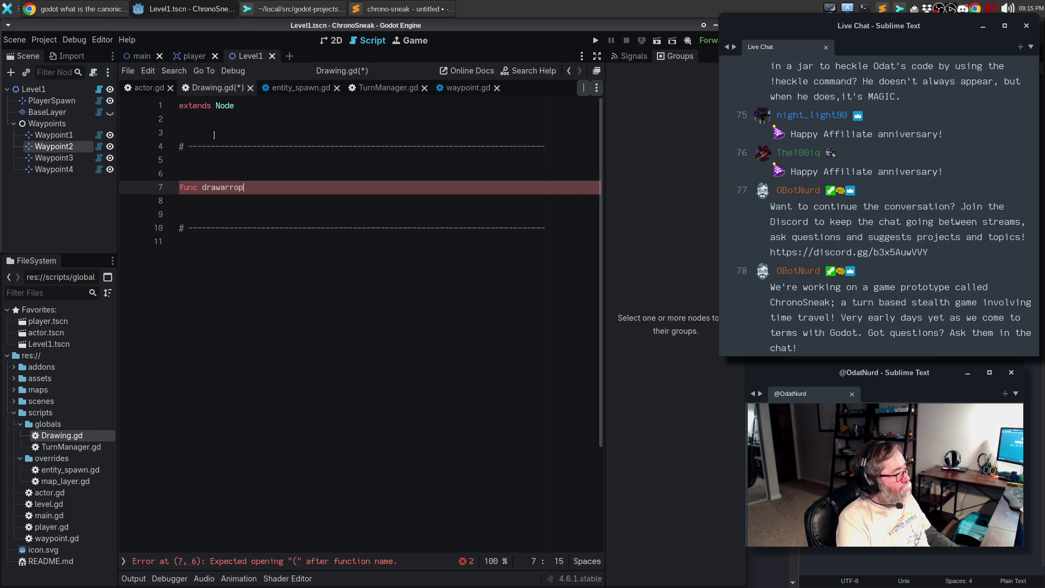
text(()
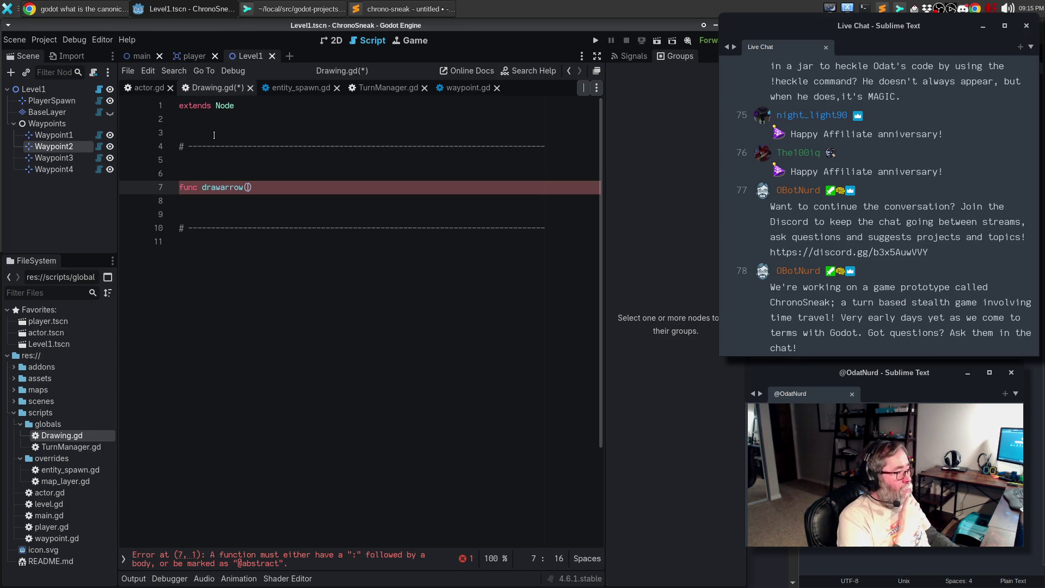
key(Left)
key(Left)
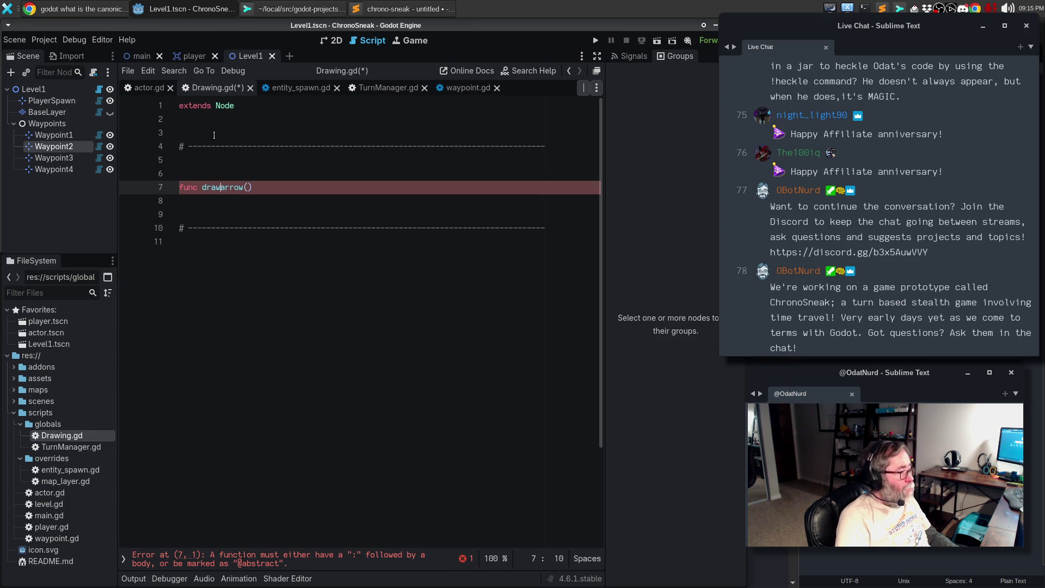
text(_)
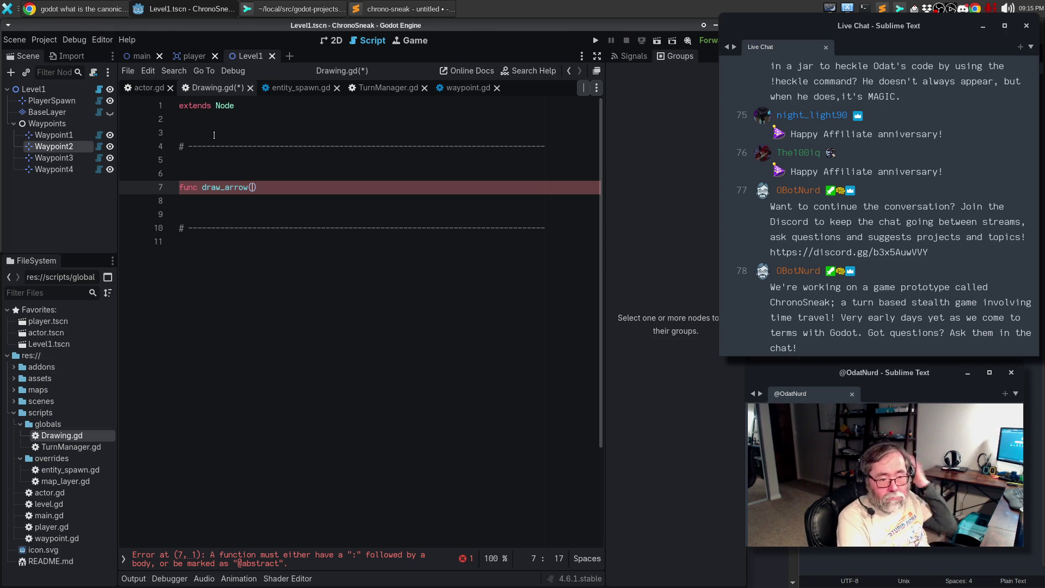
text(canvas: )
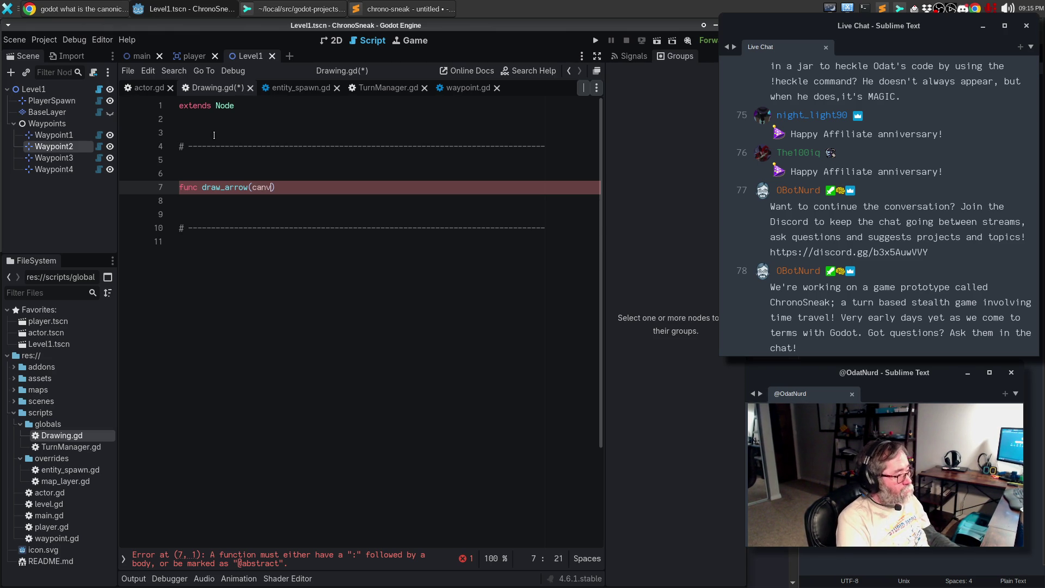
text(CanvasItem)
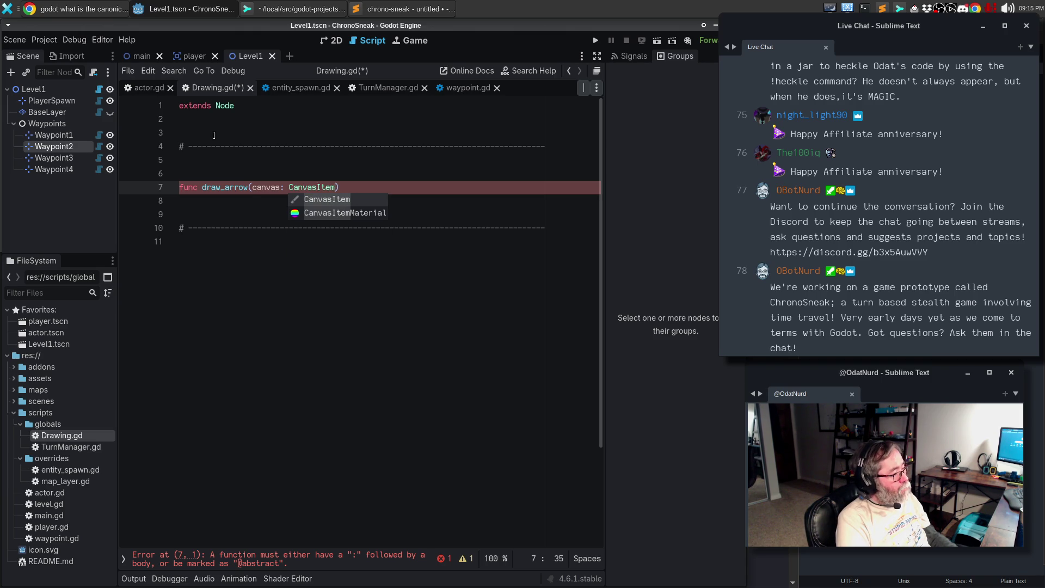
text() -> None:)
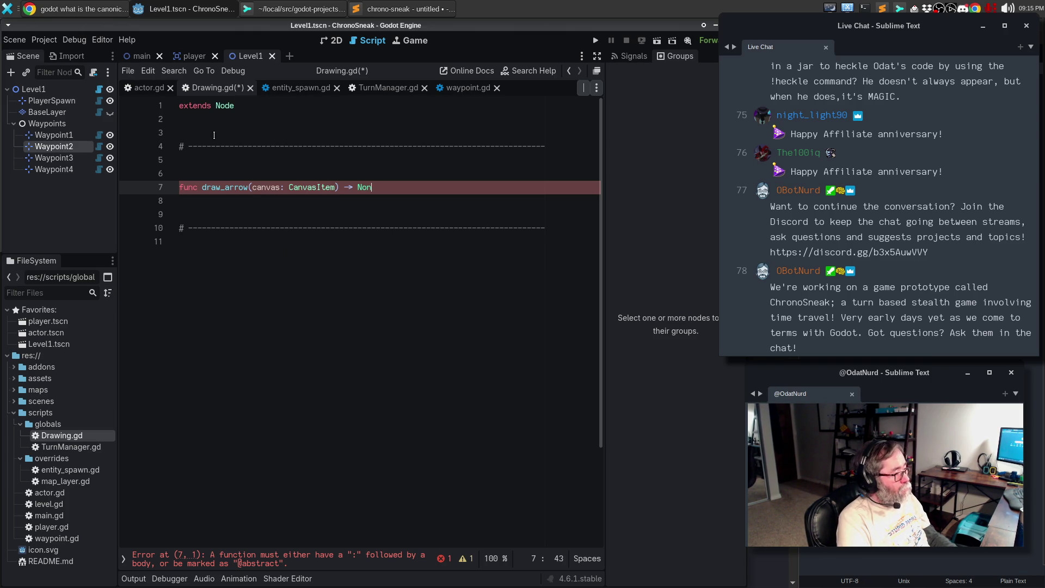
key(Return)
Step: Give draw_arrow a print("drawing an arrow on", canvas) body and a void return type
text(print()
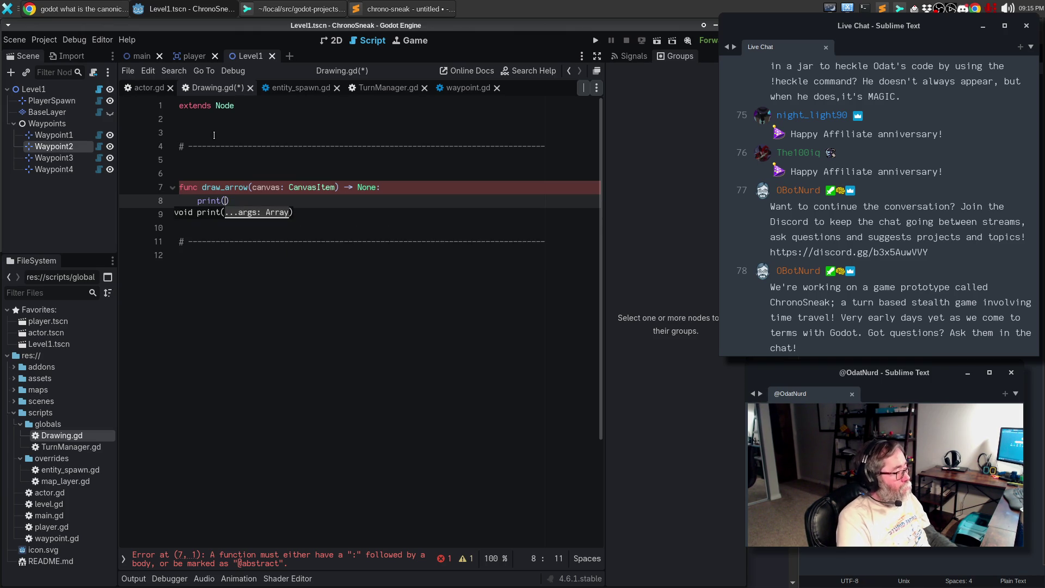
text("printing a)
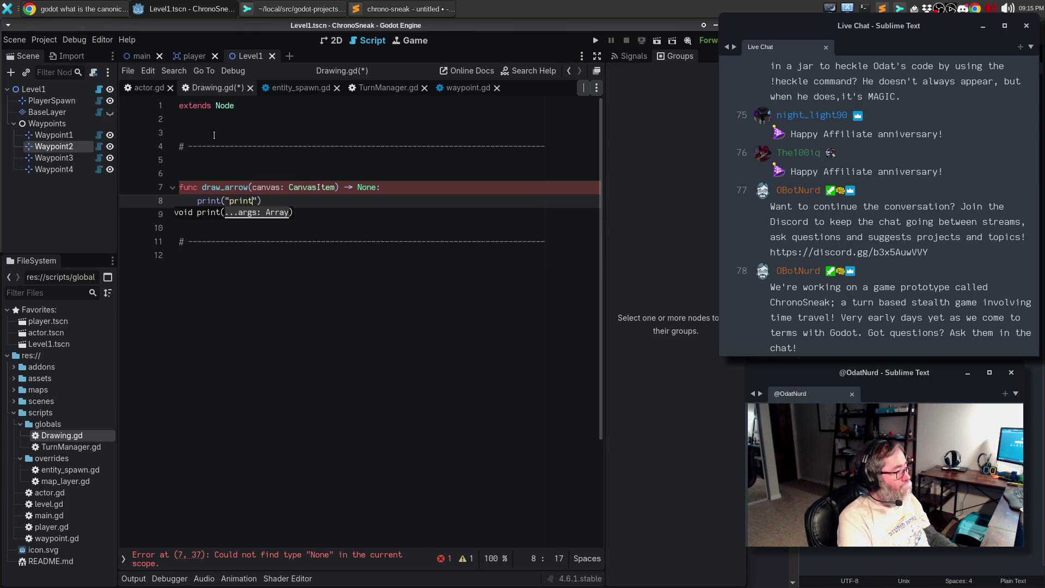
text( can)
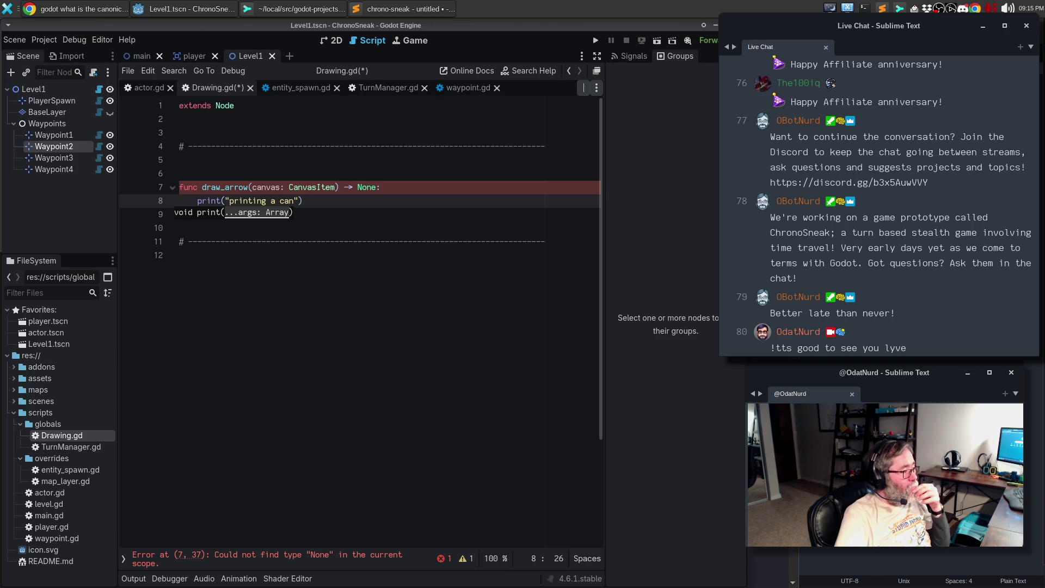
click(319, 204)
key(Left)
key(Left)
key(BackSpace)
text(n)
drag(294, 200, 229, 197)
text(drawing an a)
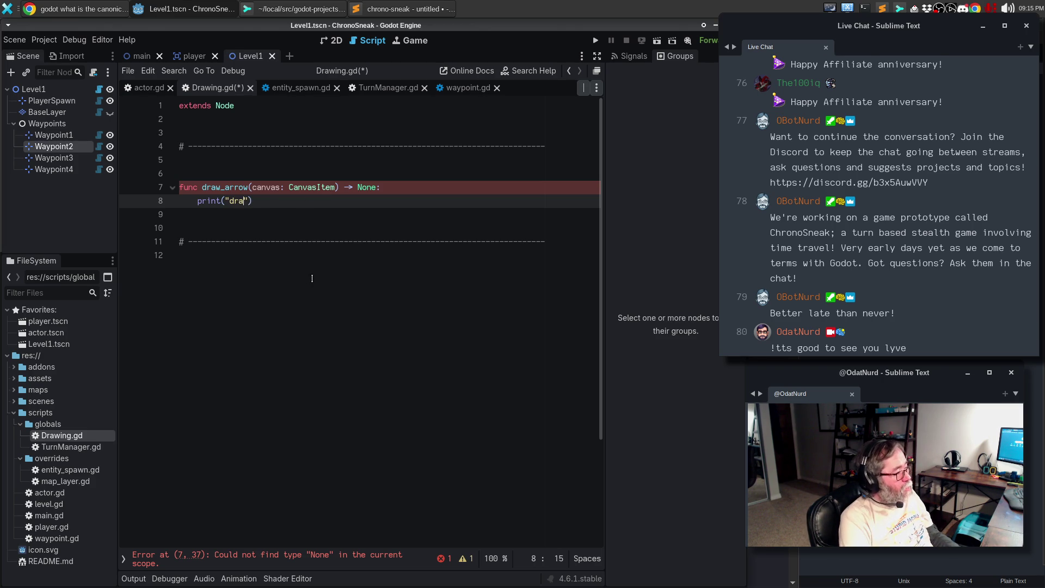
text(rrow on",)
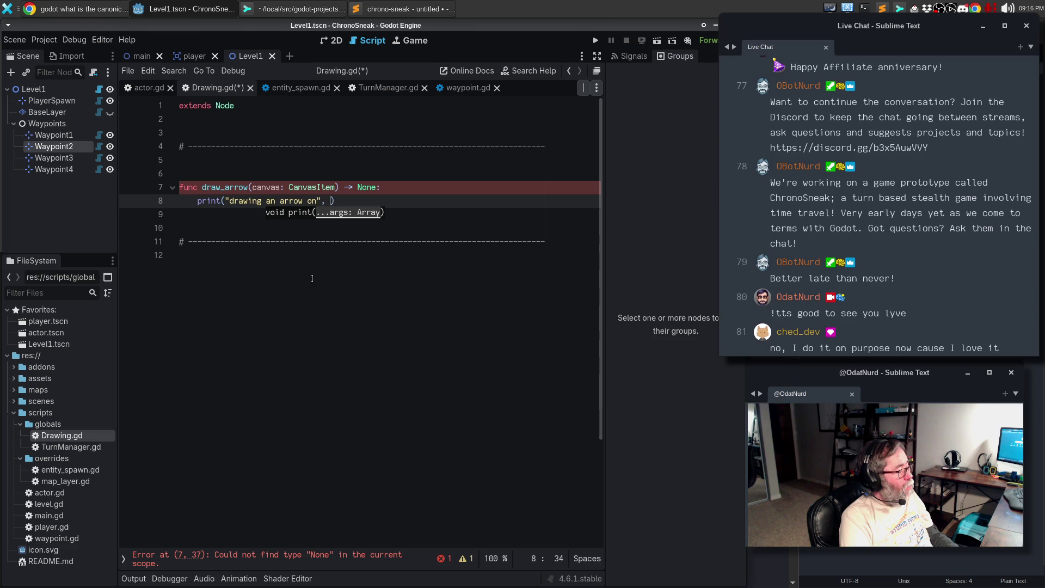
text( canvas)
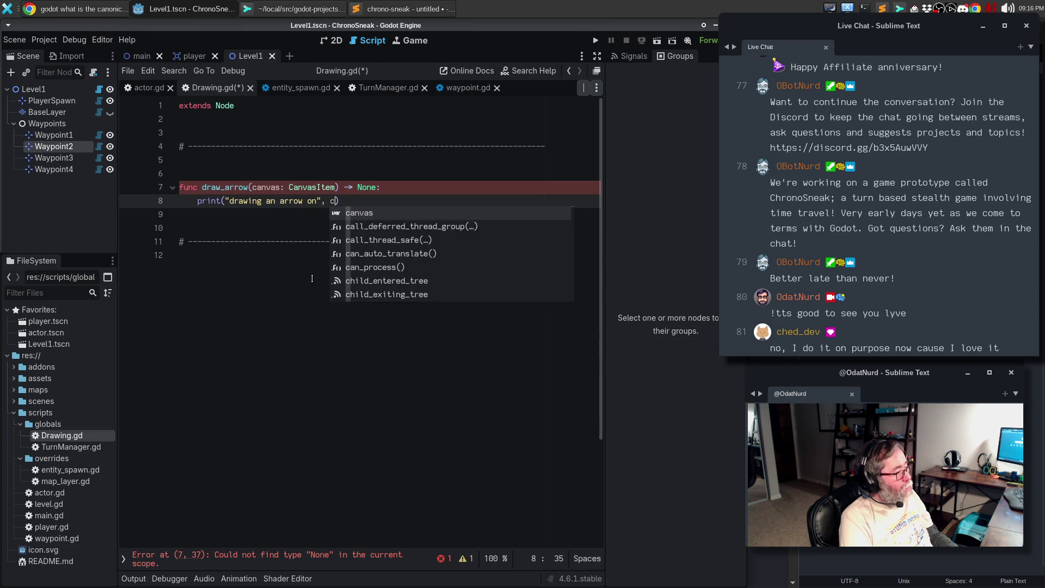
key(Escape)
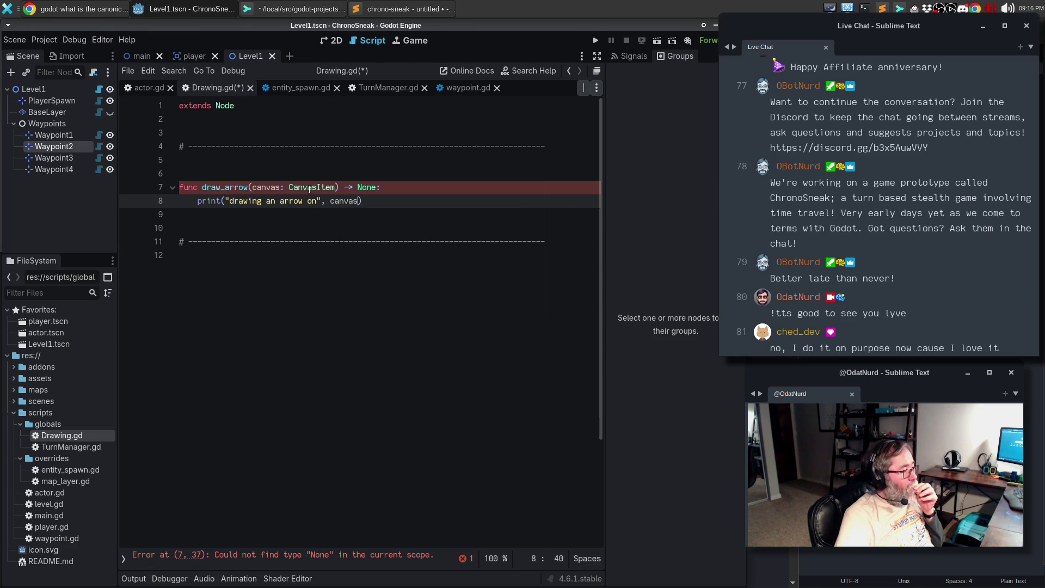
double_click(367, 188)
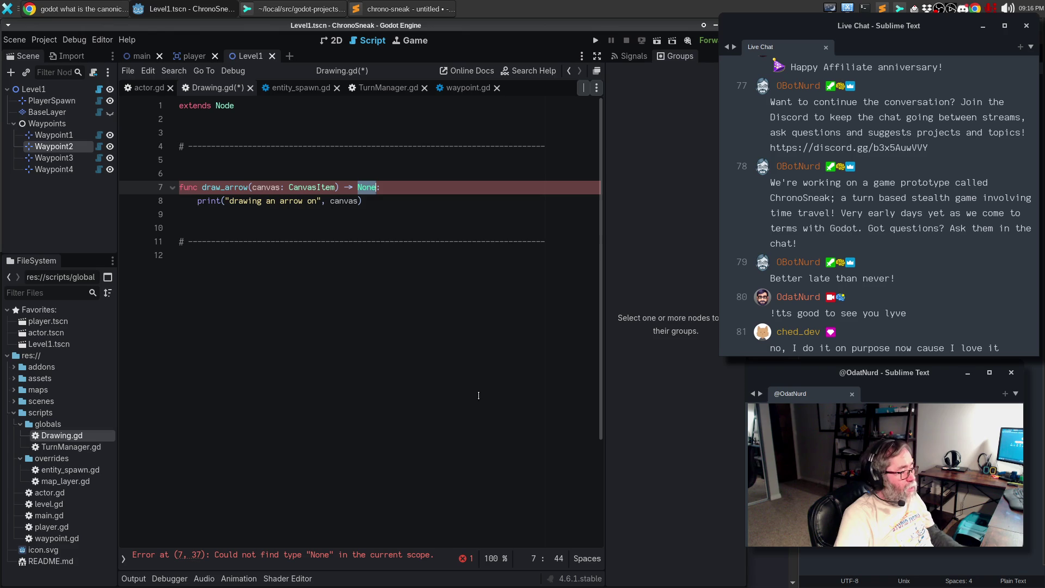
text(void)
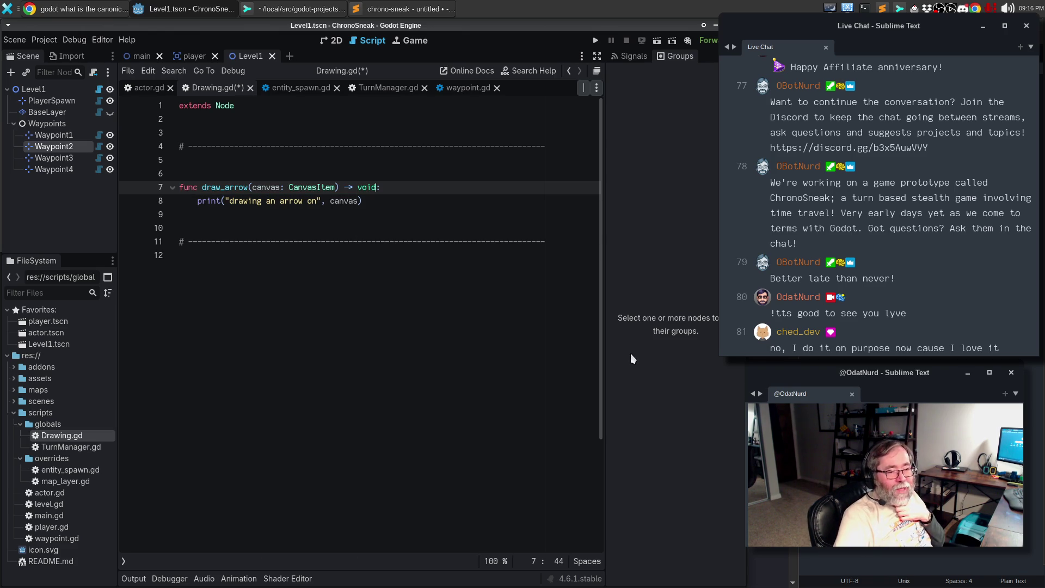
Step: Add a two-line ## doc comment above draw_arrow describing the arrow, color and thickness, and save
click(378, 174)
key(Return)
text(## )
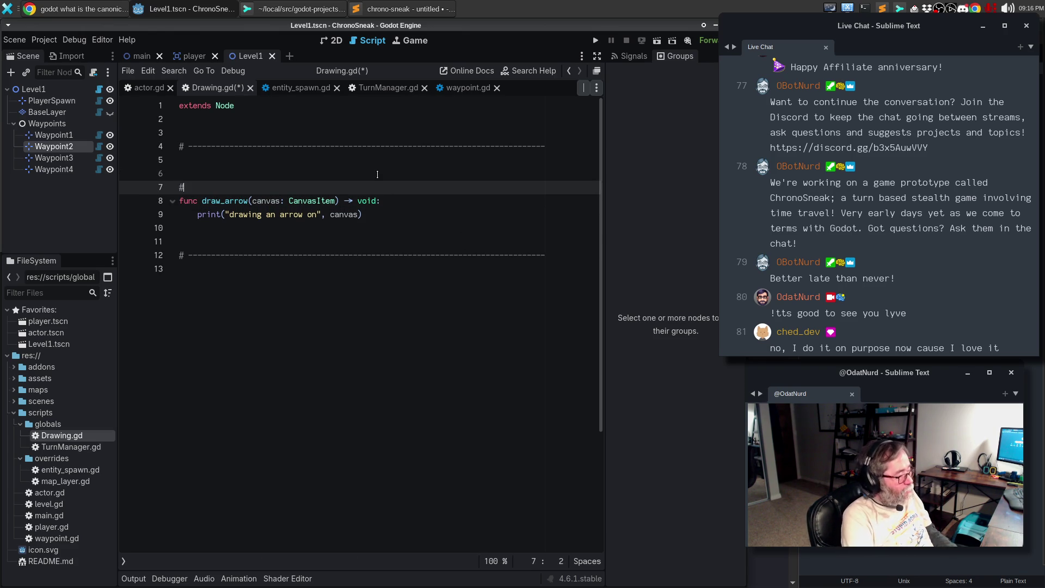
text(C)
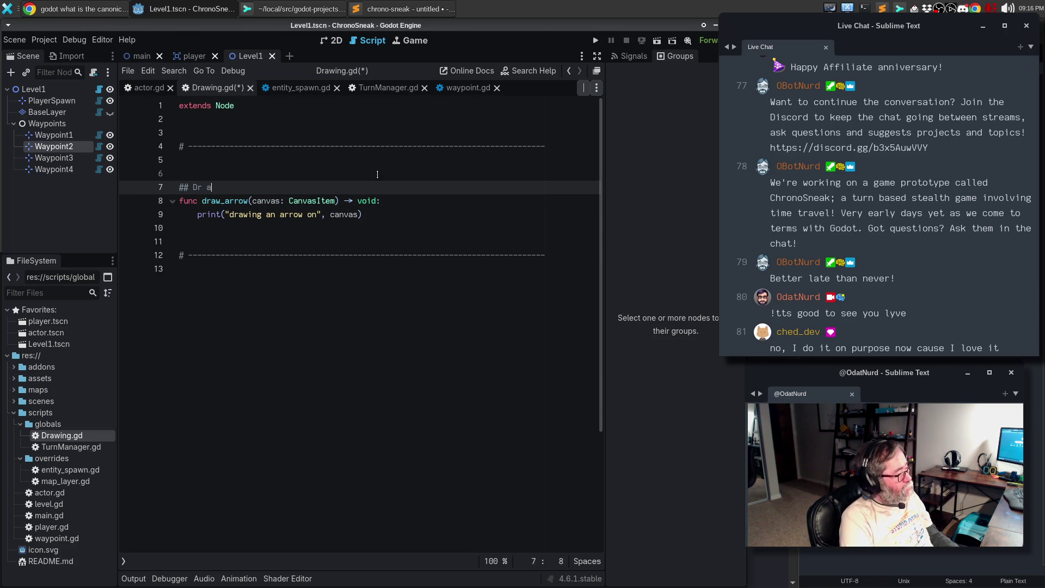
key(BackSpace)
text(aw an arrow on the g)
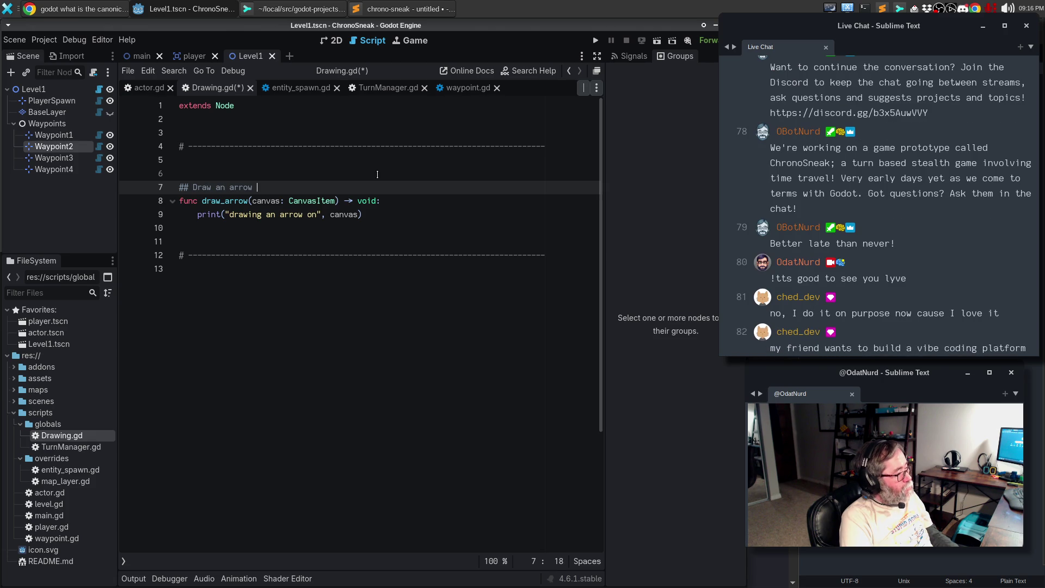
text(iven canv)
key(BackSpace)
key(BackSpace)
key(BackSpace)
key(BackSpace)
text(CanvasItem from)
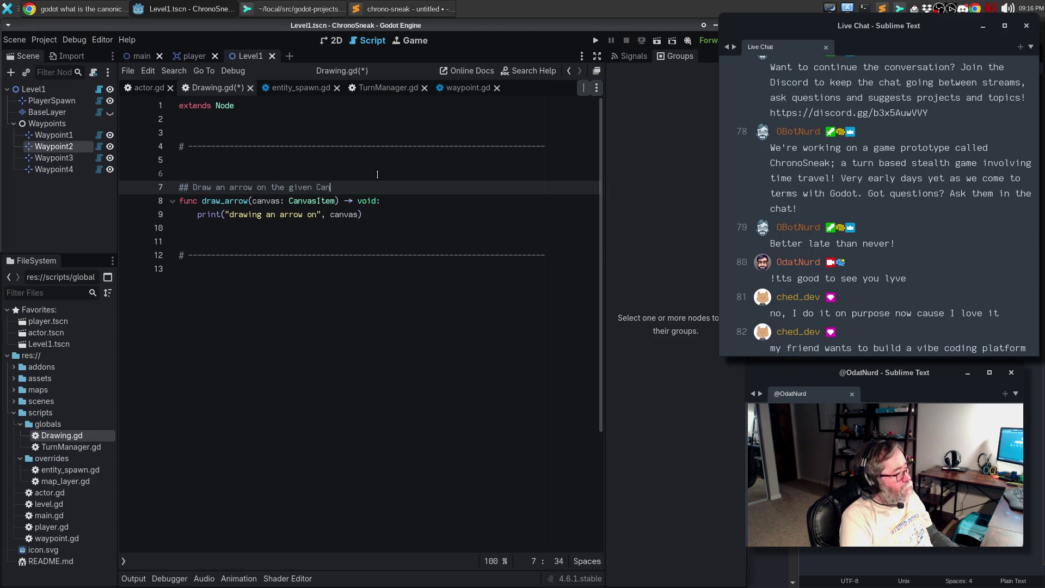
text( the first point to the second pint)
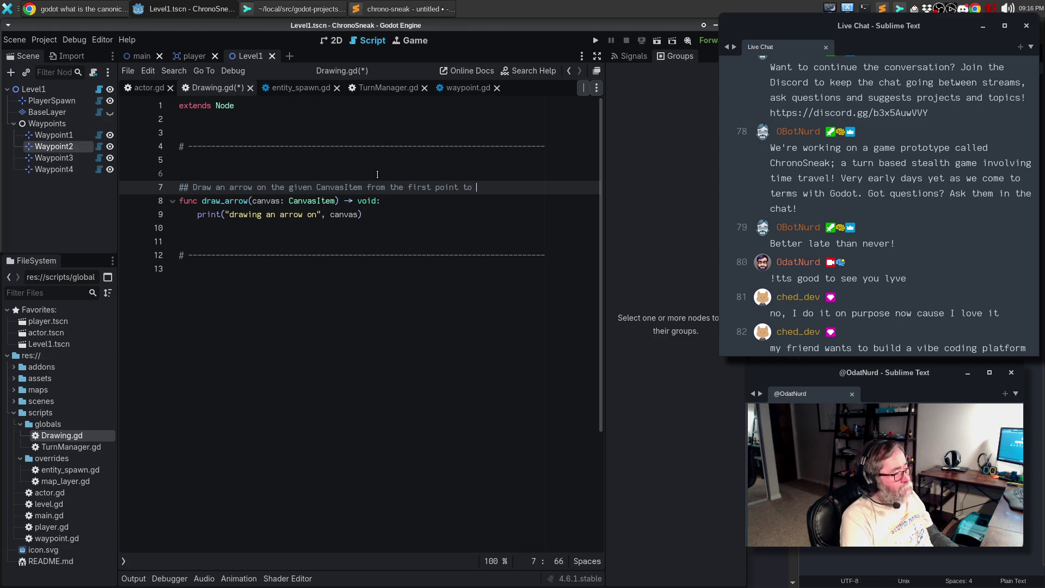
key(BackSpace)
key(BackSpace)
key(BackSpace)
text(point)
key(Return)
text(## using the provided color and line thickness.)
key(ctrl+s)
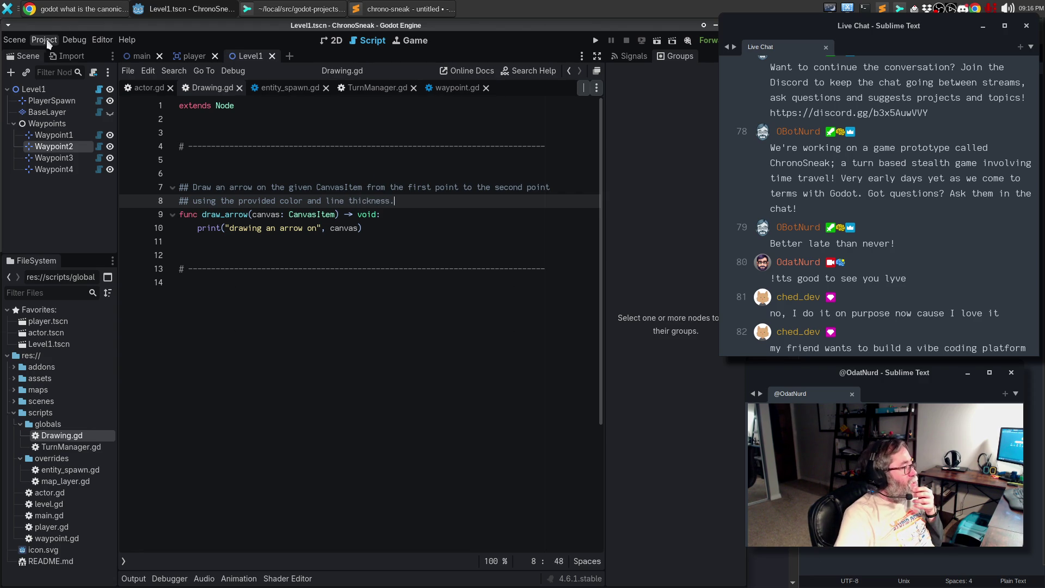
Step: Add res://scripts/globals/Drawing.gd as the autoload 'Drawing' in Project Settings, then close it
click(49, 43)
click(82, 50)
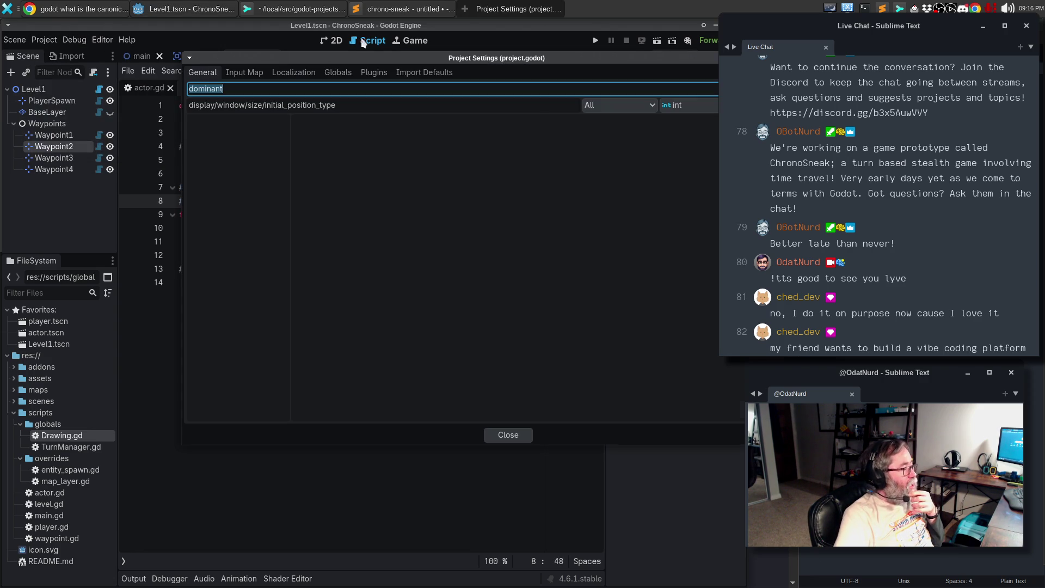
click(336, 72)
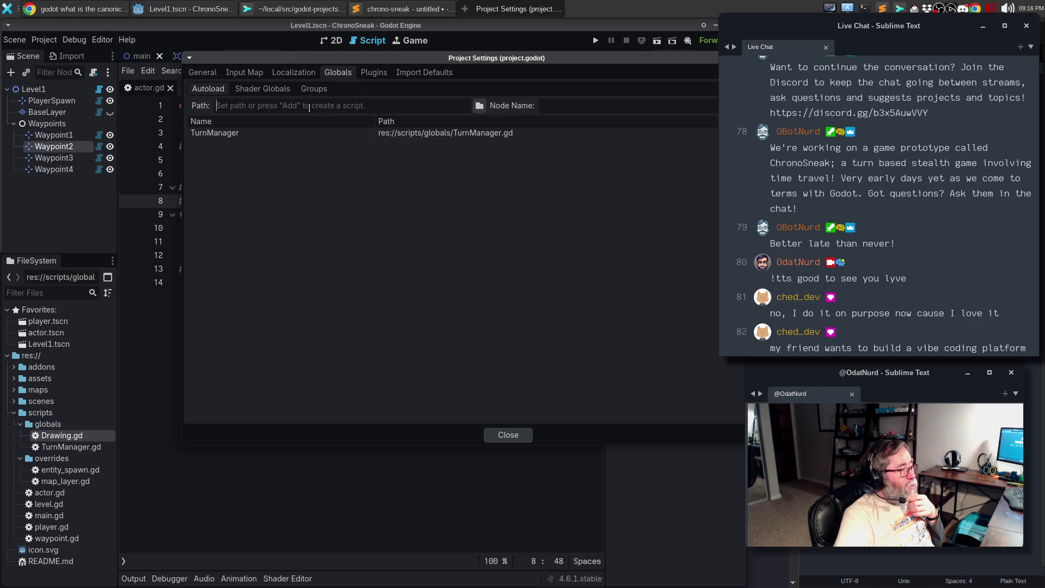
click(478, 105)
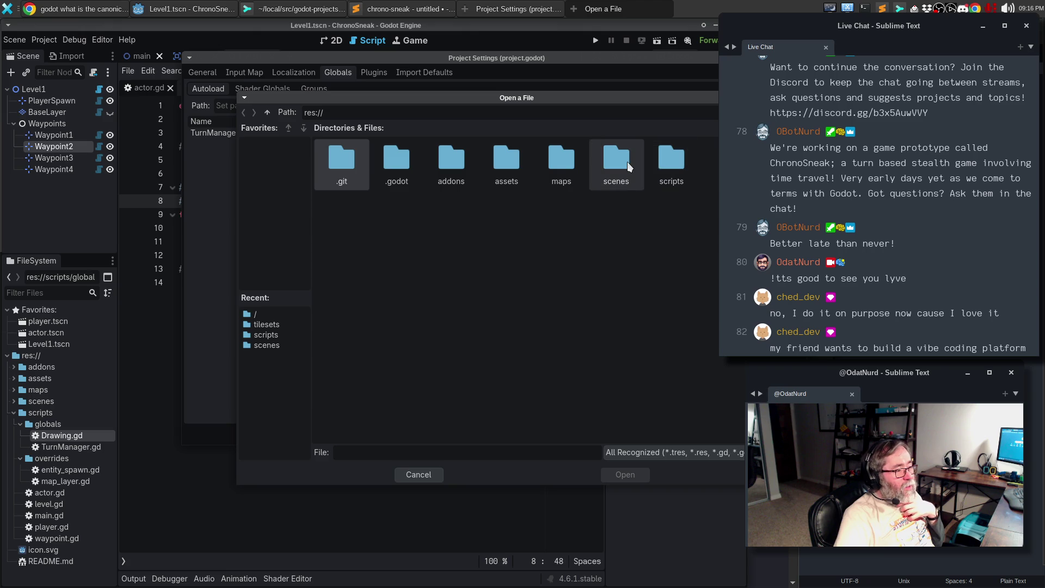
double_click(681, 161)
double_click(346, 162)
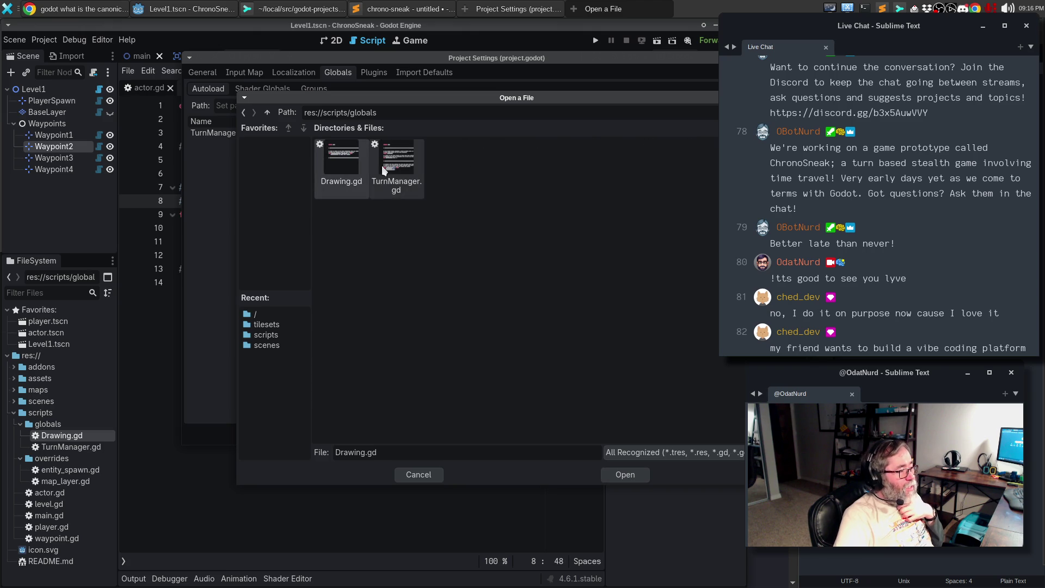
double_click(351, 162)
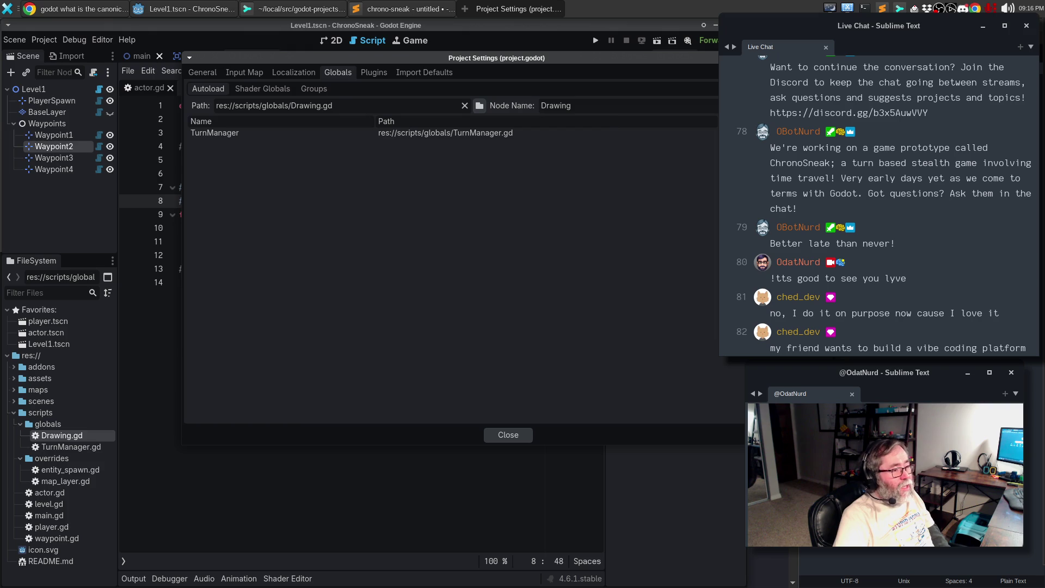
key(Return)
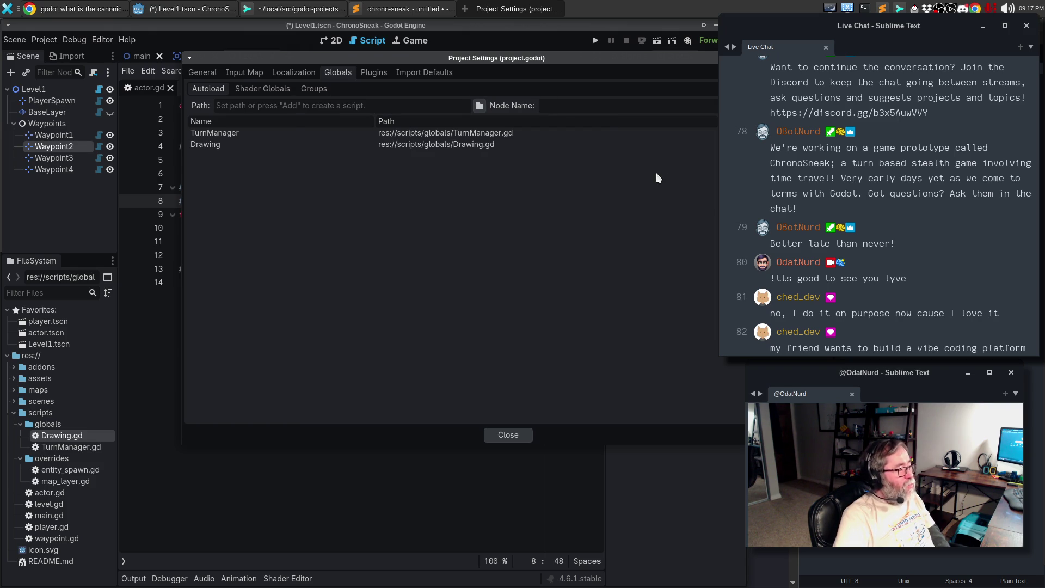
click(508, 434)
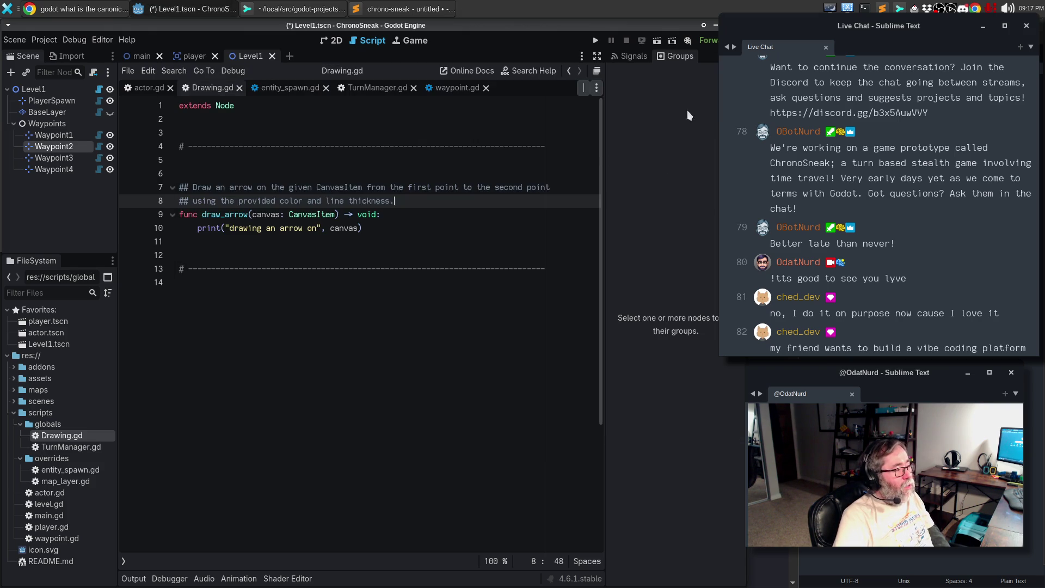
Step: Insert Drawing.draw_arrow(self) above draw_circle in entity_spawn.gd's _draw and save
click(412, 319)
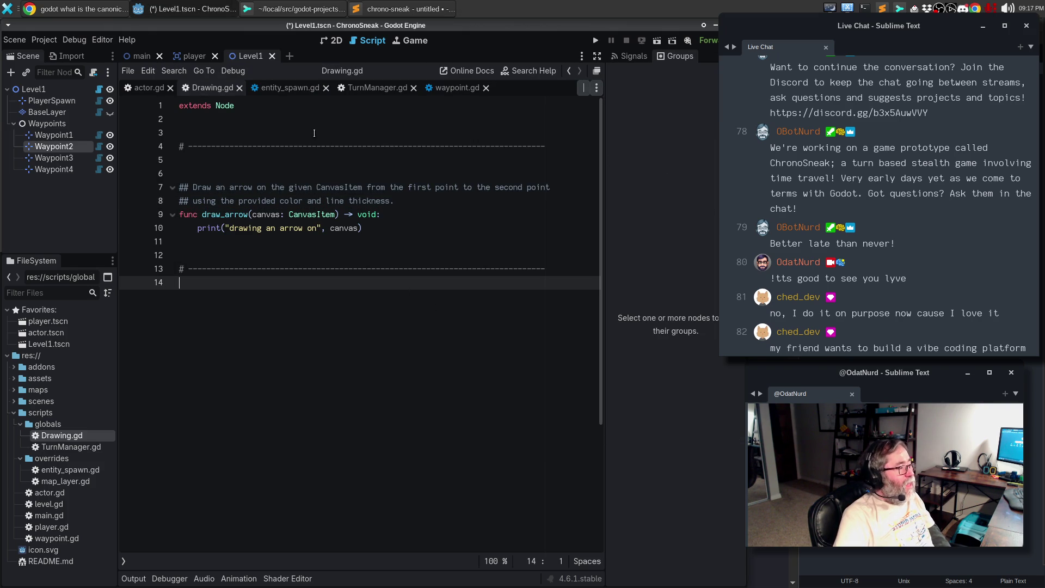
click(293, 88)
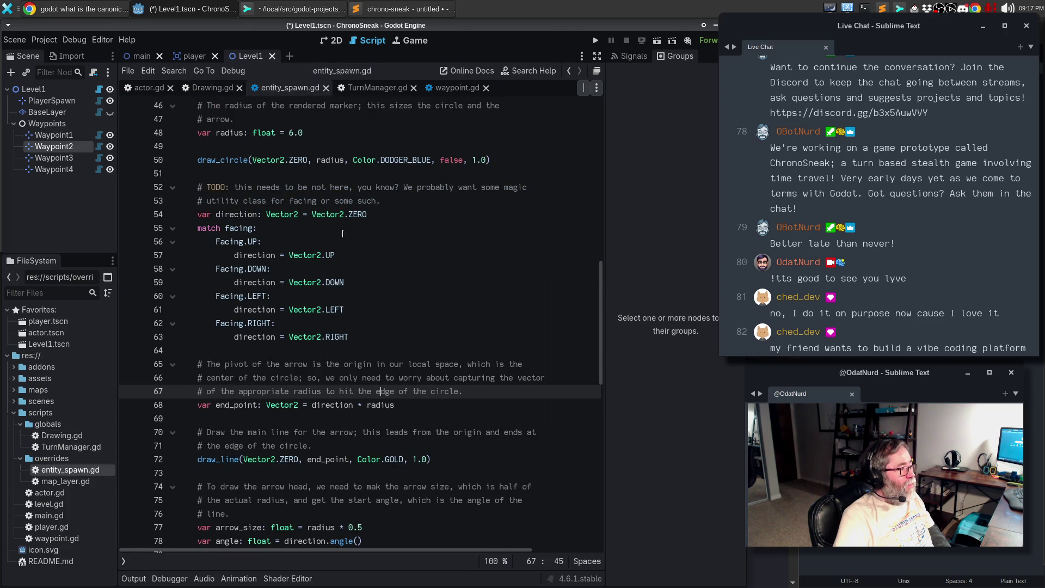
scroll(342, 234, up, 2)
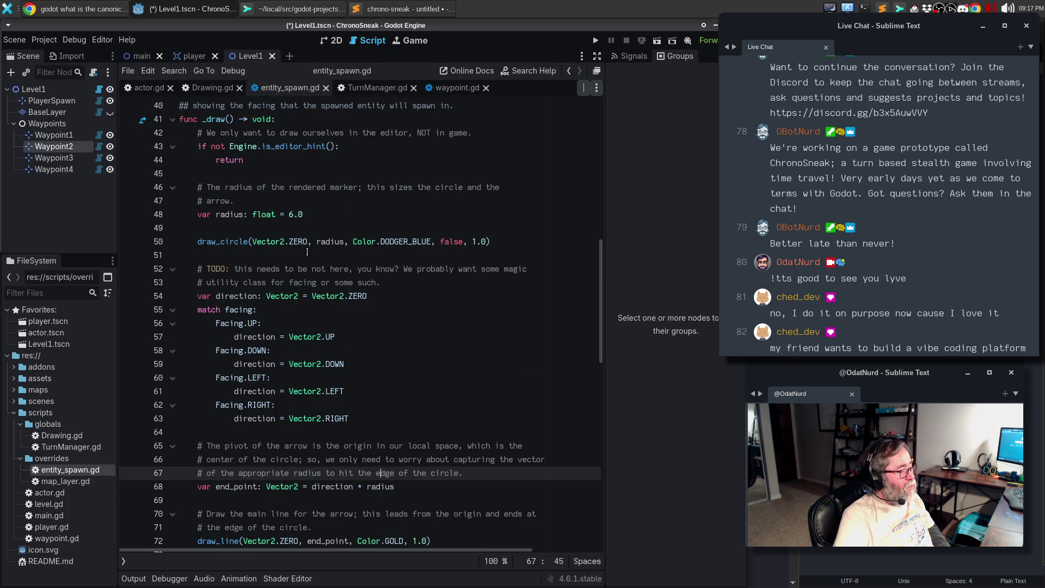
click(308, 231)
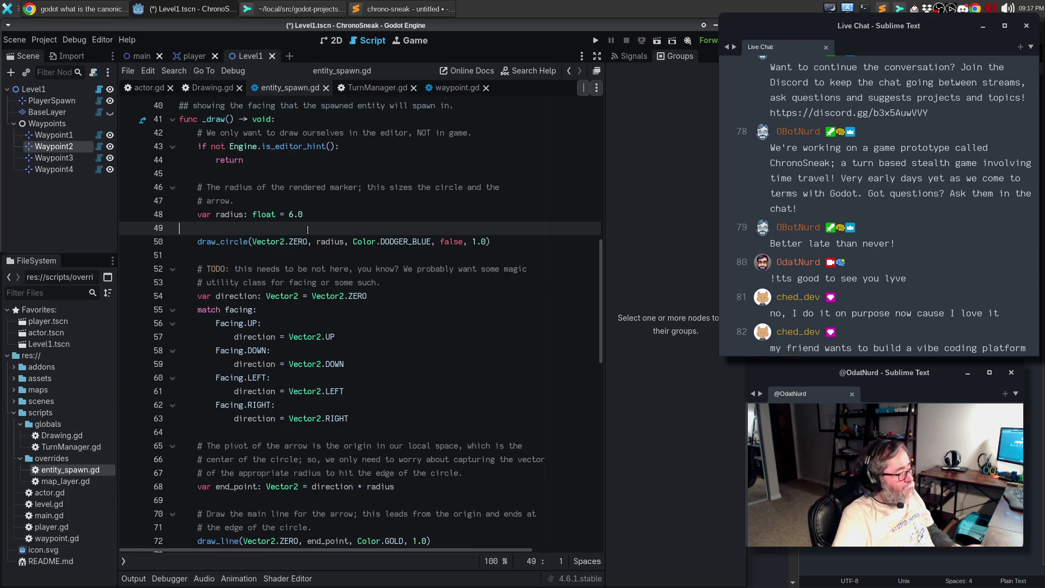
key(Return)
text(Drawing.d)
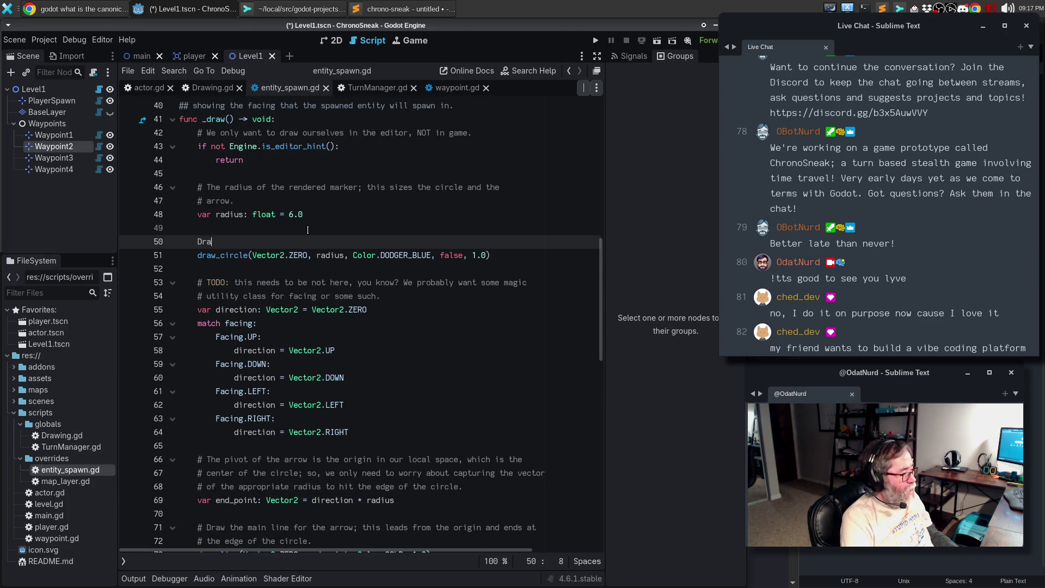
text(rawing.dra)
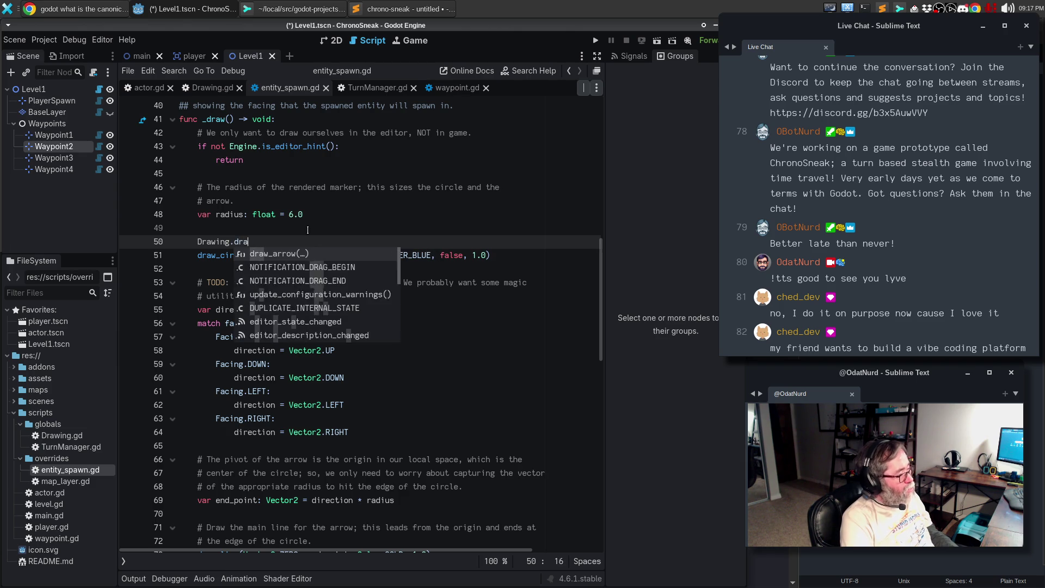
key(Return)
text(self))
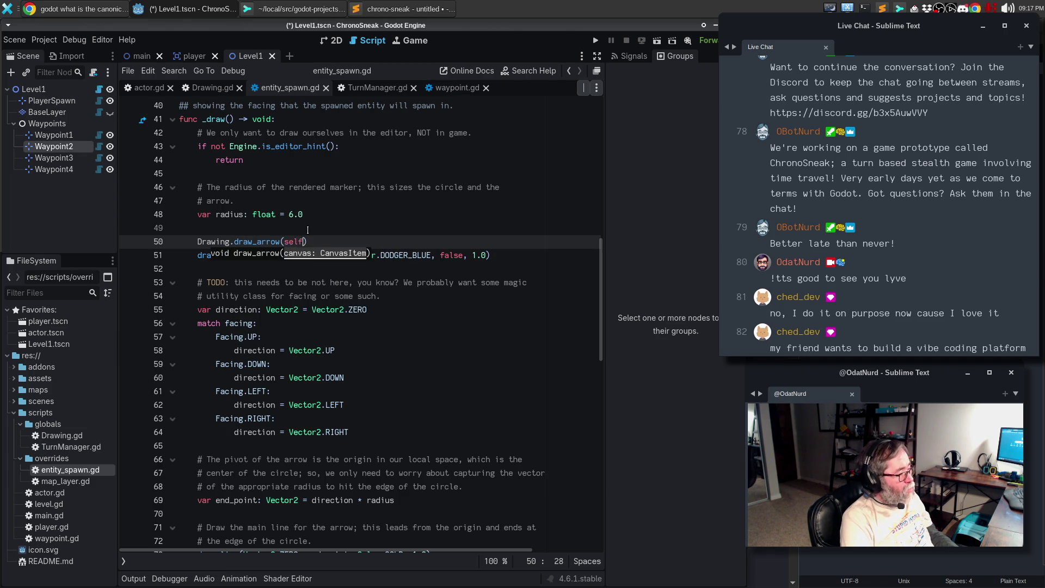
key(ctrl+s)
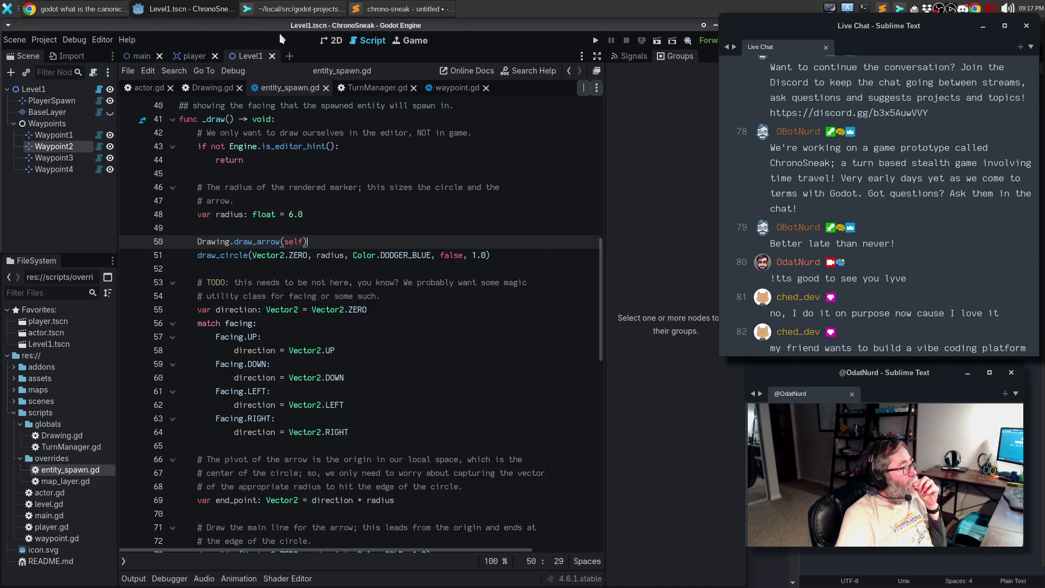
click(336, 40)
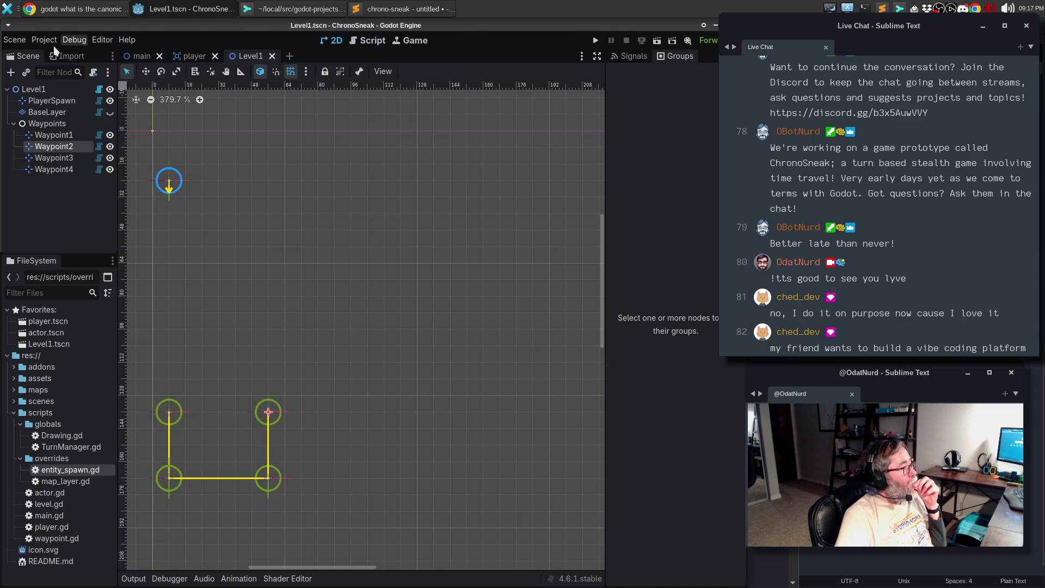
Step: Reload the saved scene and read the draw_arrow placeholder-instance errors in the Output log
click(17, 41)
click(57, 212)
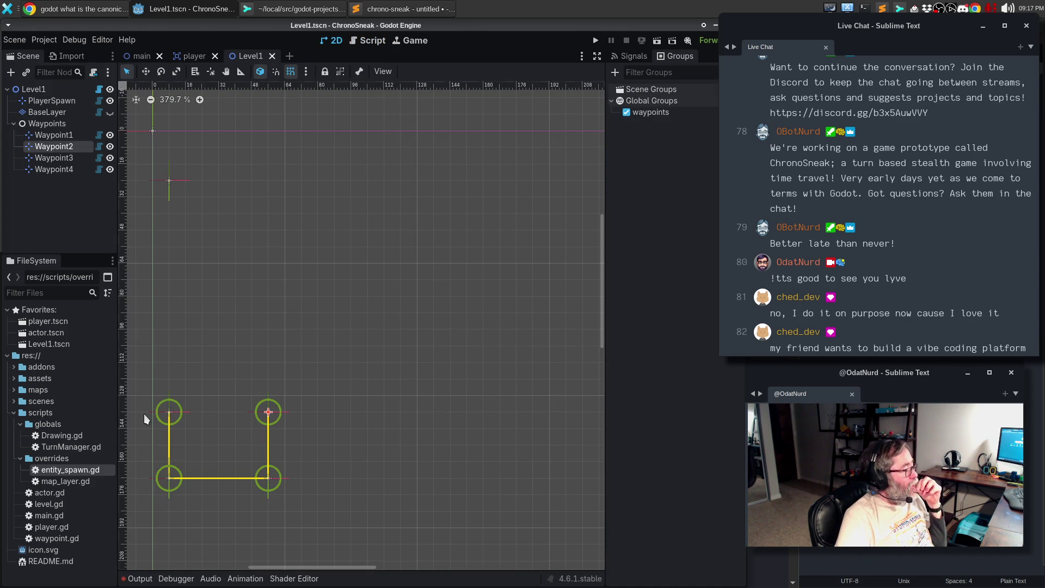
click(137, 579)
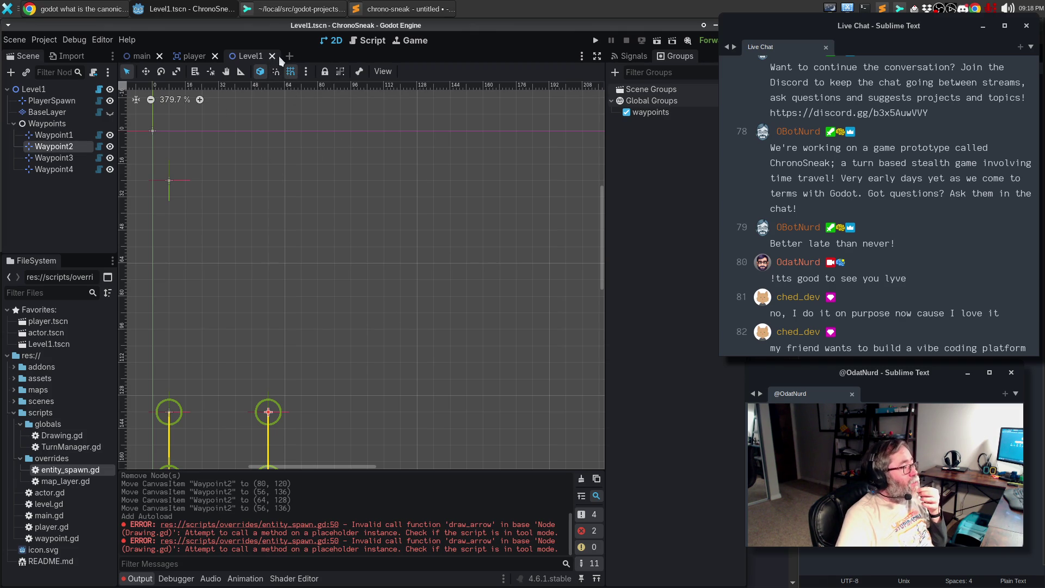
click(372, 41)
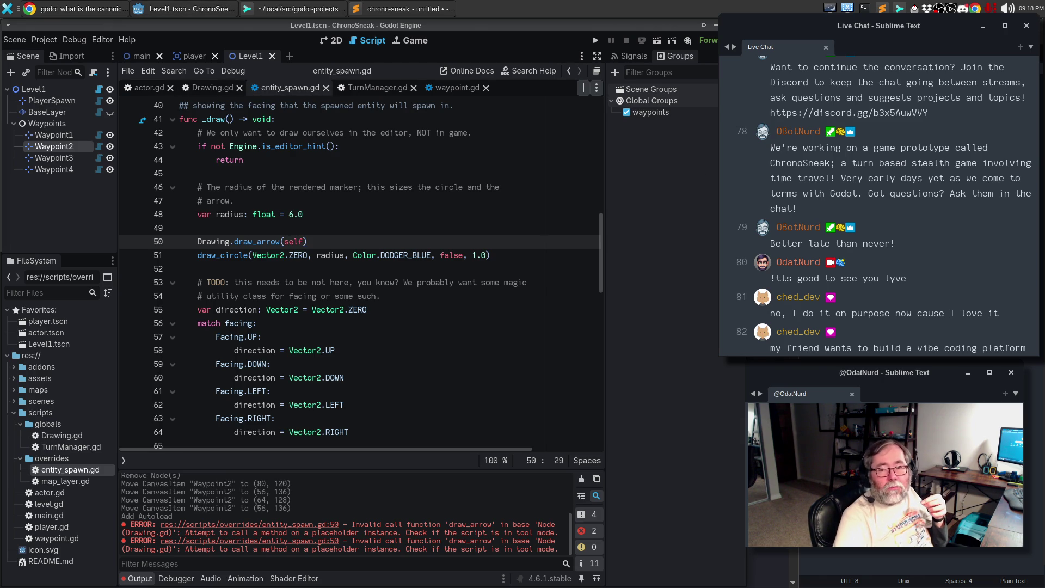
click(273, 206)
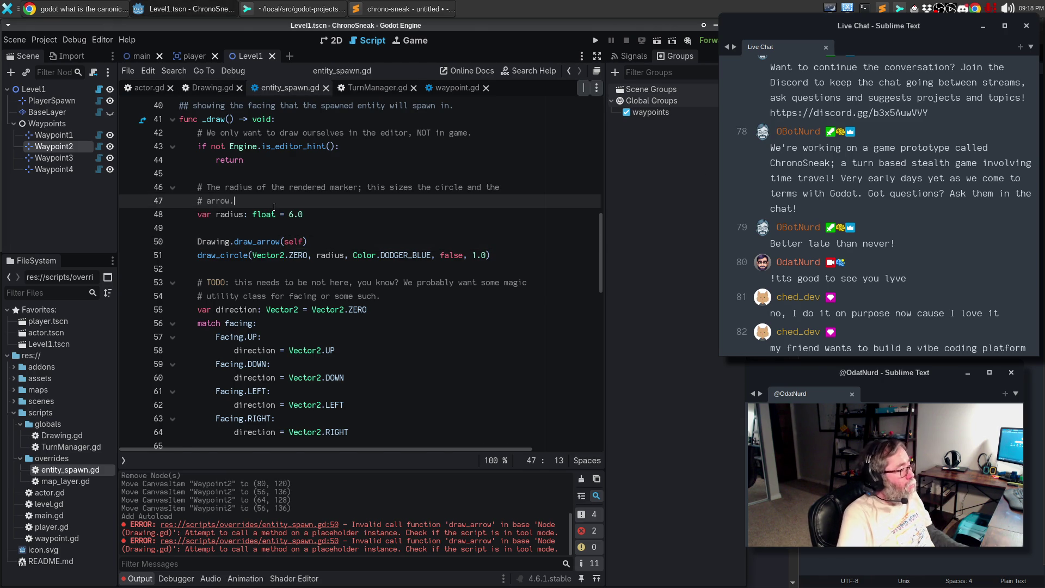
key(ctrl+Home)
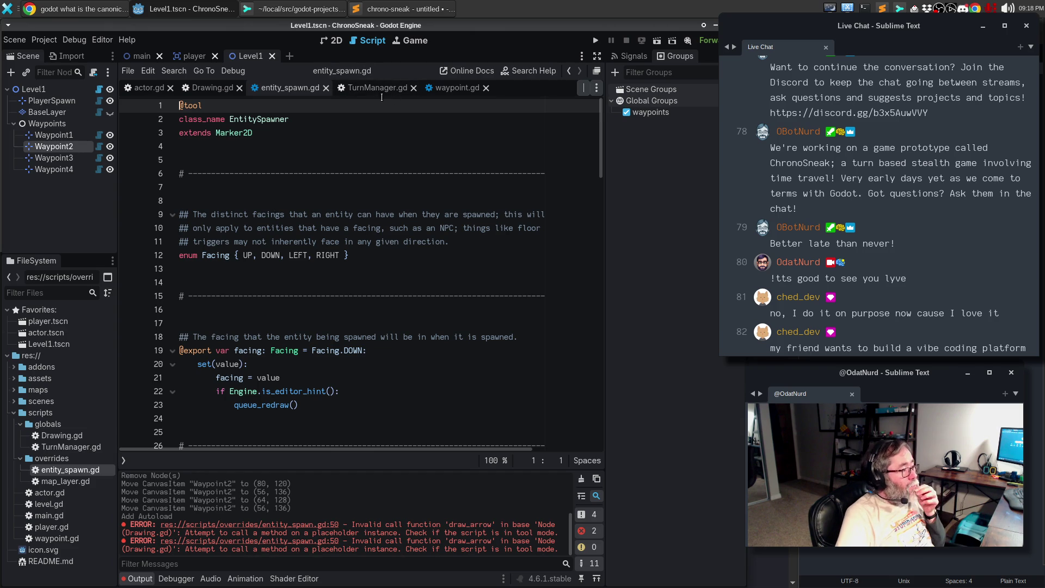
click(217, 88)
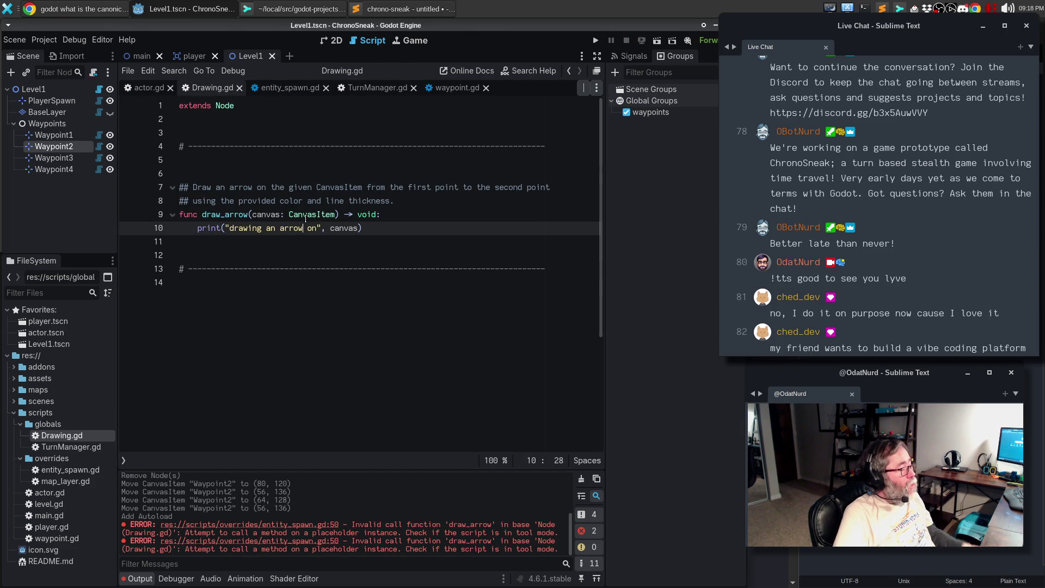
key(Return)
key(Up)
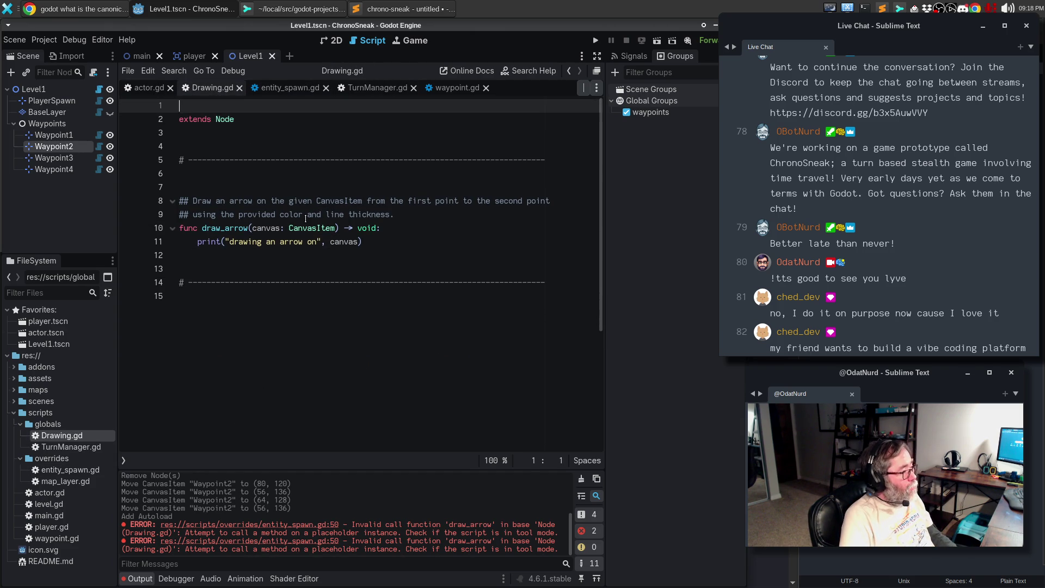
text(@tool)
key(ctrl+s)
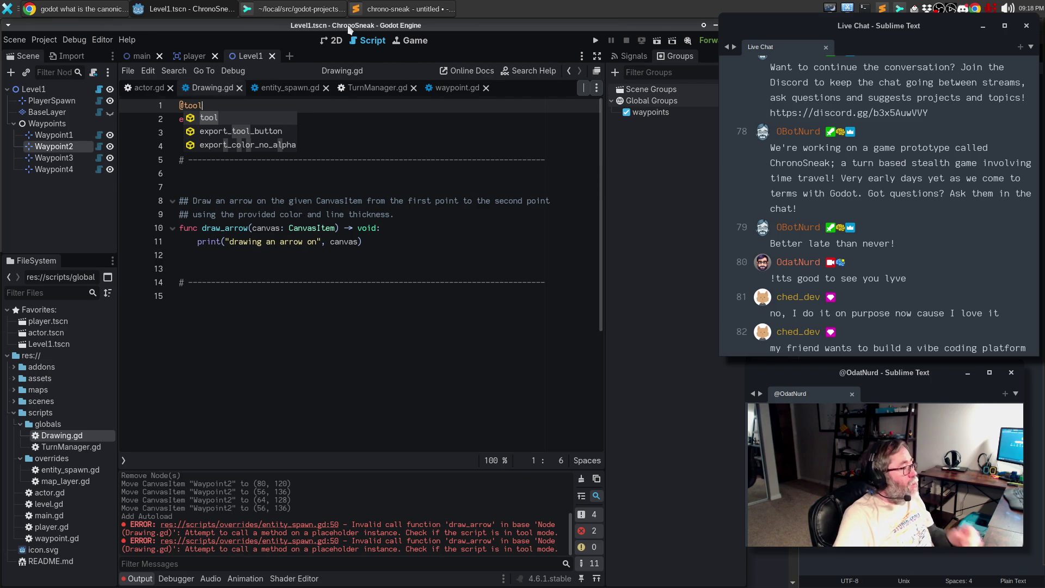
Step: Reload Level1 from its saved file in the 2D view, then return to the Google results
click(331, 40)
click(15, 44)
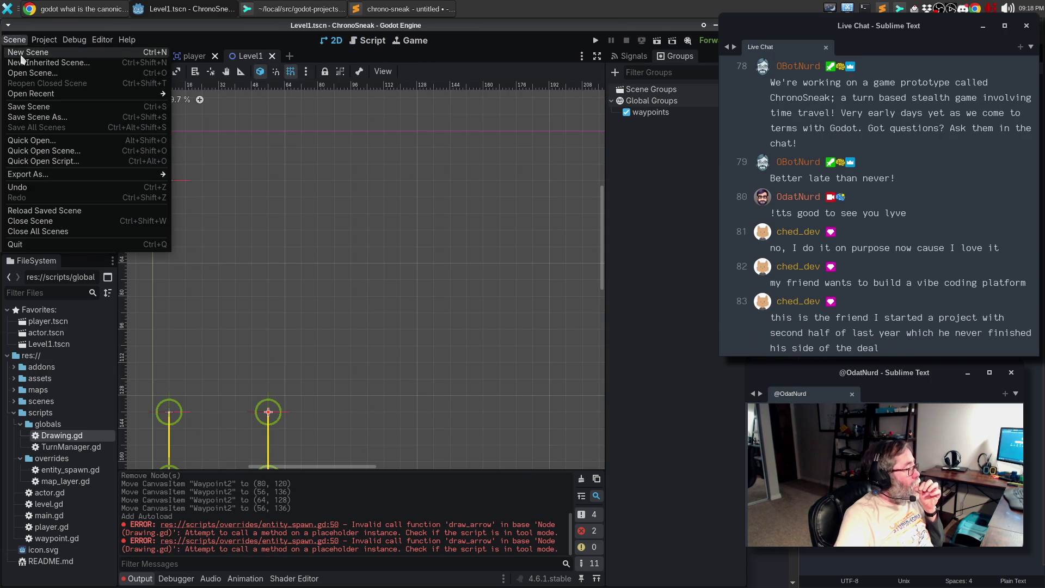
click(50, 209)
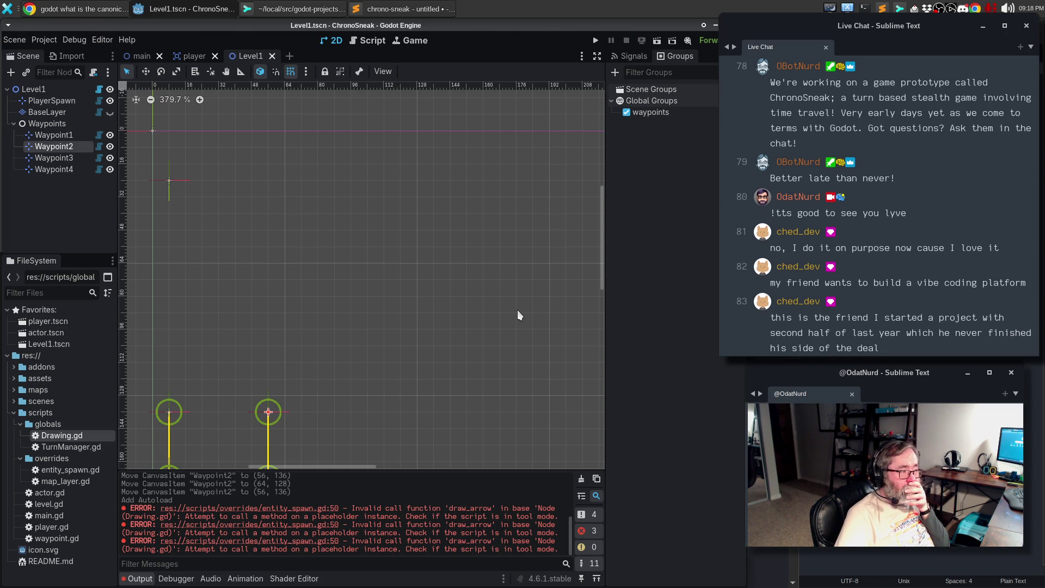
click(57, 9)
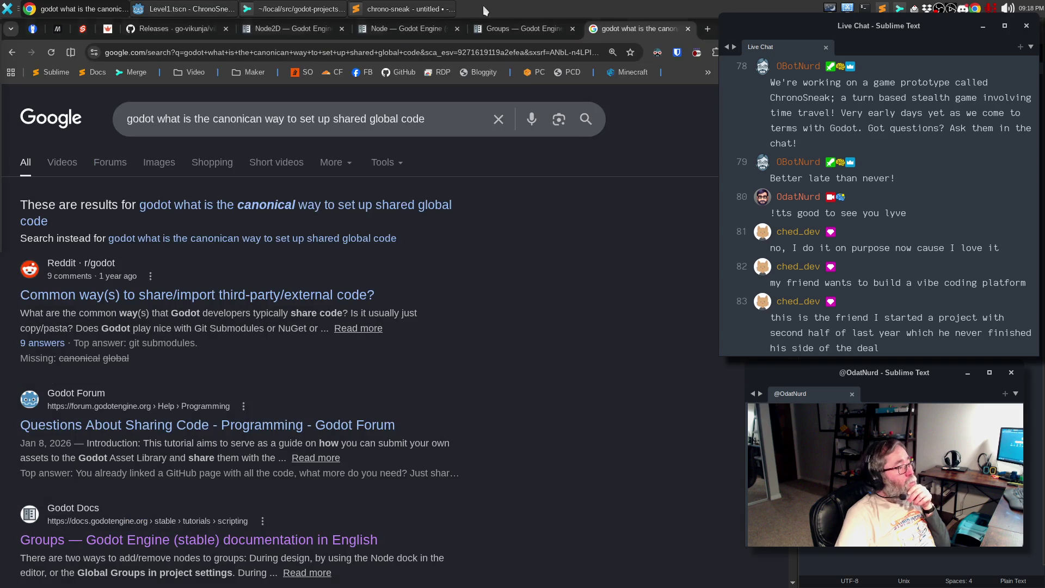
Step: Search Google for 'Godot create class without subclassing'
drag(423, 116, 87, 122)
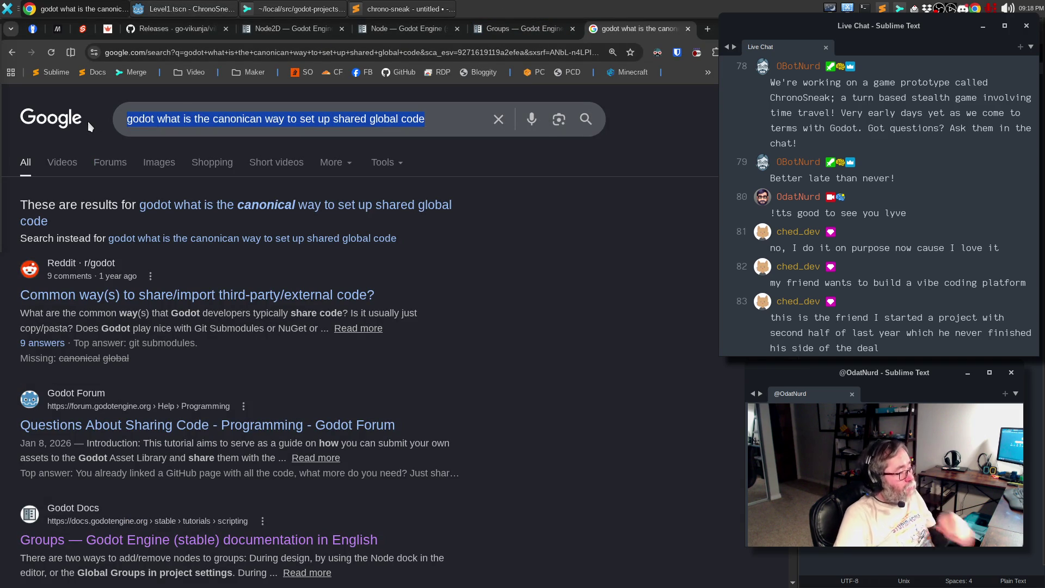
text(Co)
key(BackSpace)
key(BackSpace)
text(Godot cr)
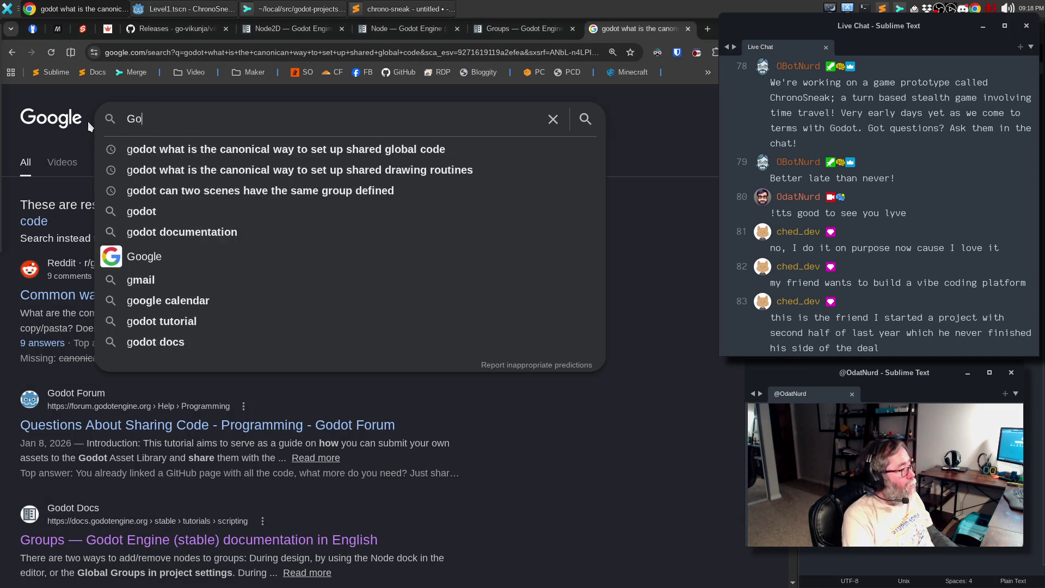
text(eate class with)
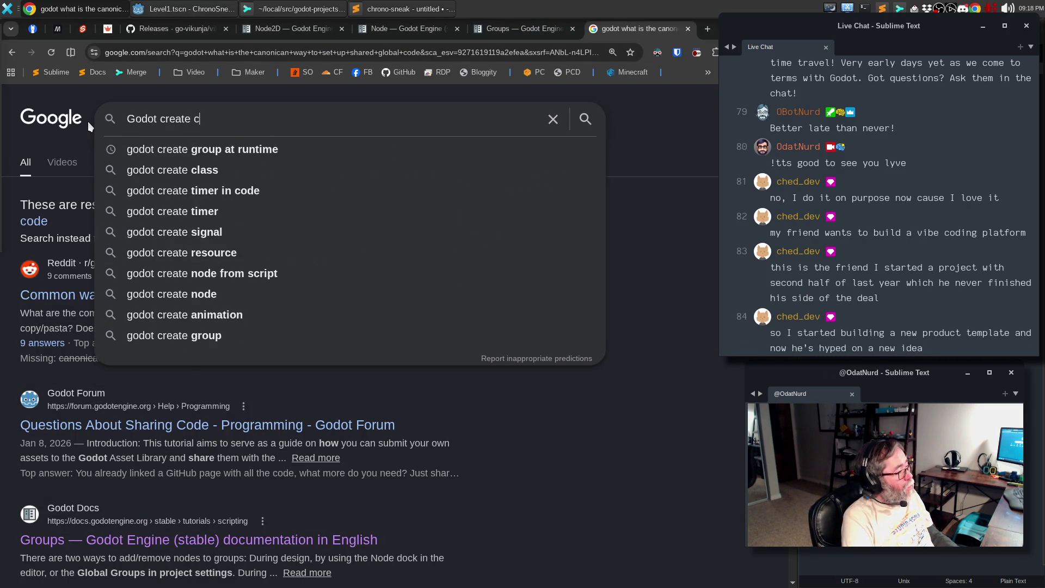
text(out subclassing)
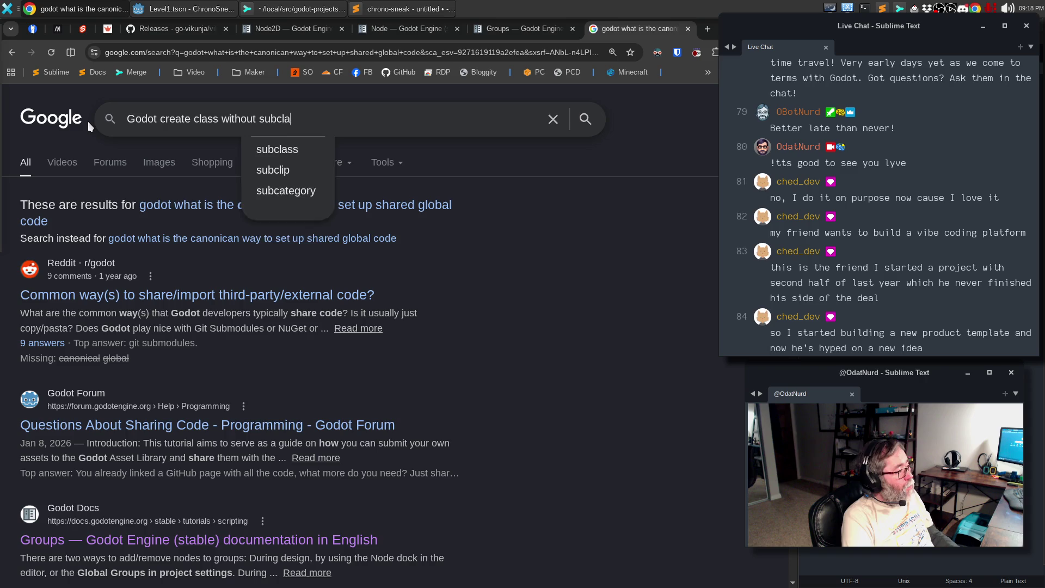
key(Return)
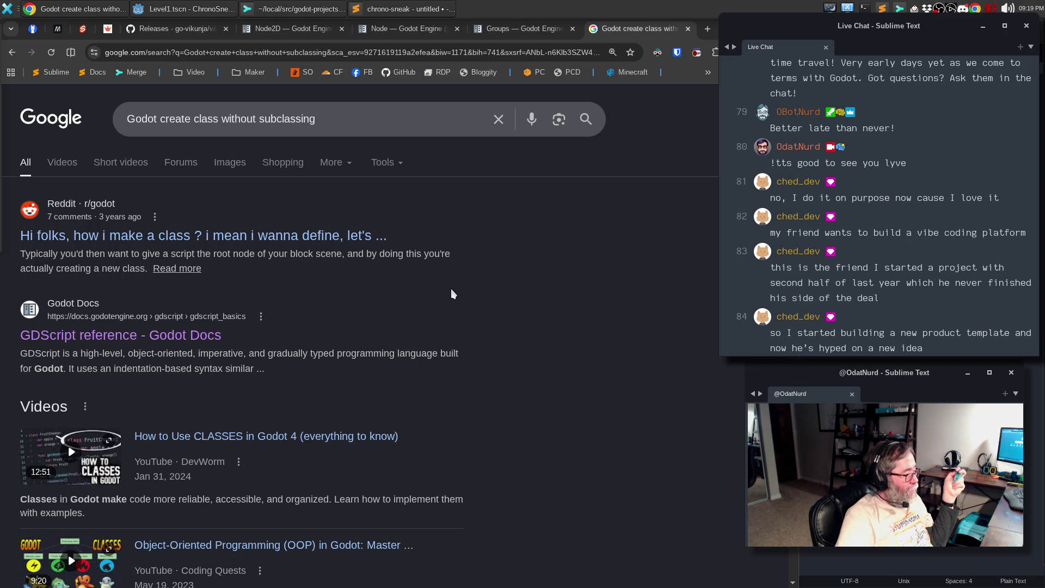
scroll(454, 296, down, 9)
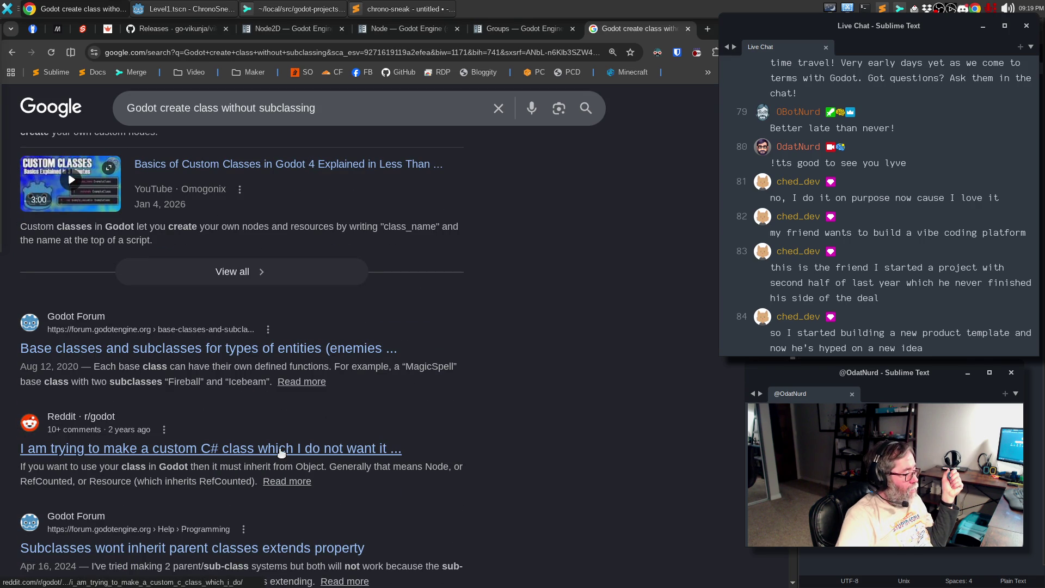
Step: Open the Reddit thread about a custom class outside Node and read its replies
click(281, 453)
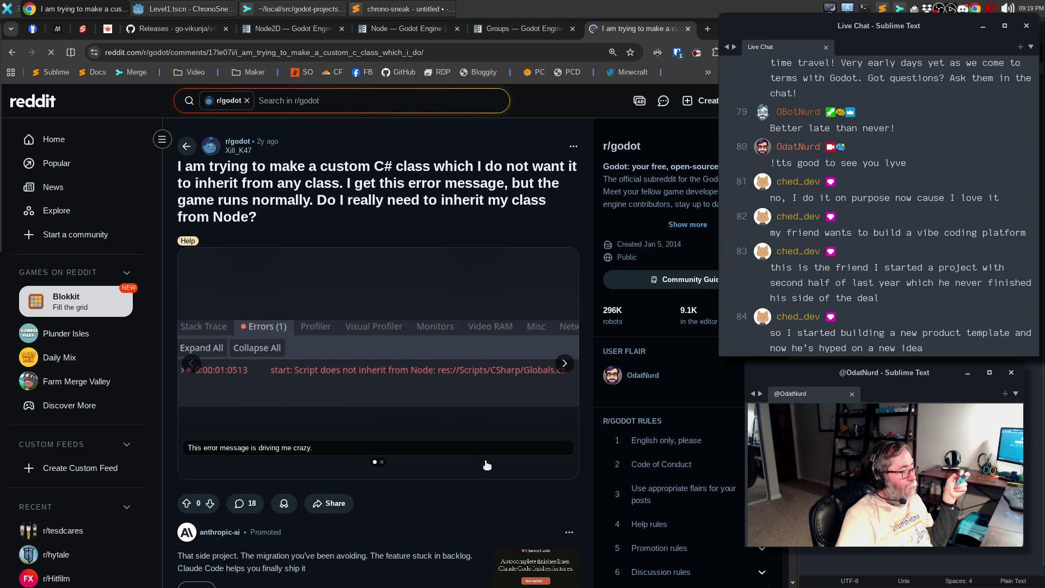
scroll(482, 465, down, 3)
scroll(488, 462, down, 1)
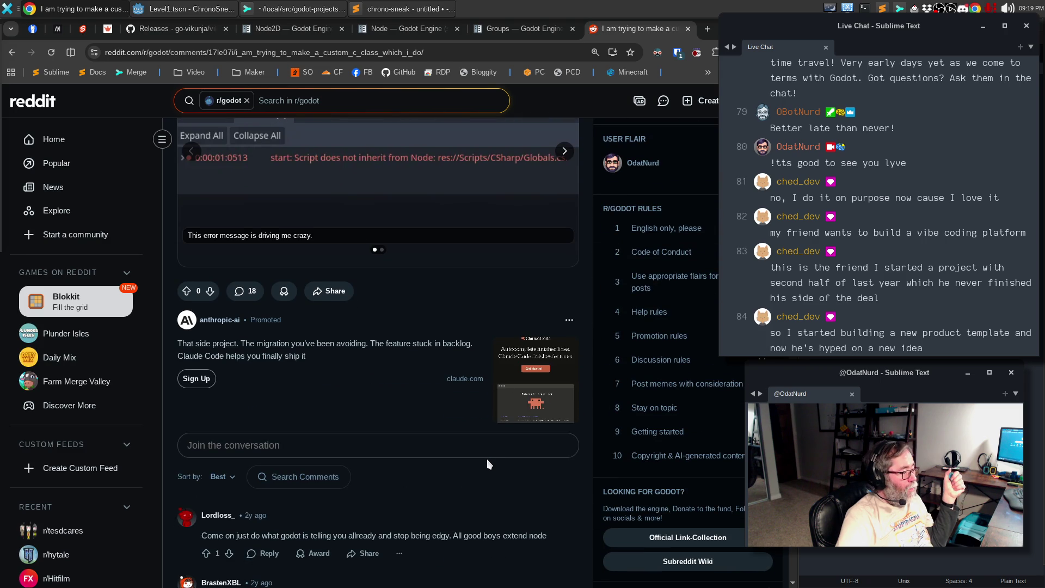
scroll(487, 464, down, 5)
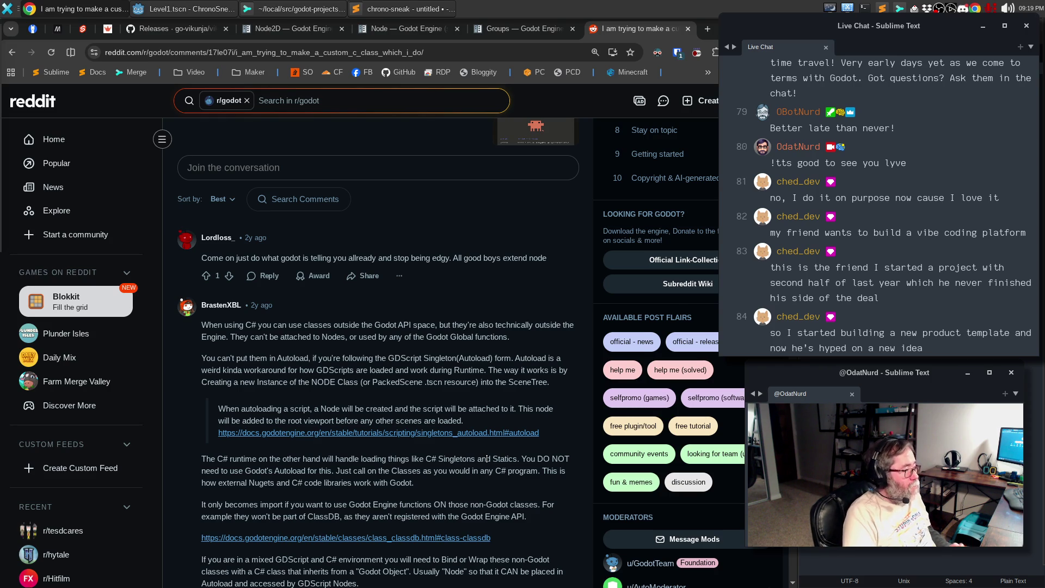
click(291, 8)
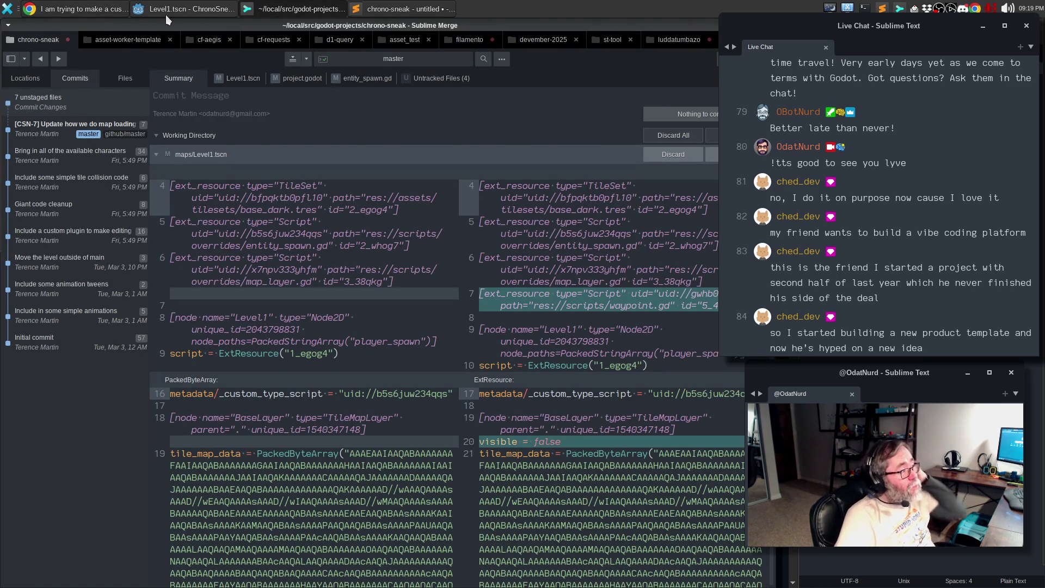
Step: Follow the last placeholder error in Output to the Drawing.draw_arrow(self) line in entity_spawn.gd
click(167, 10)
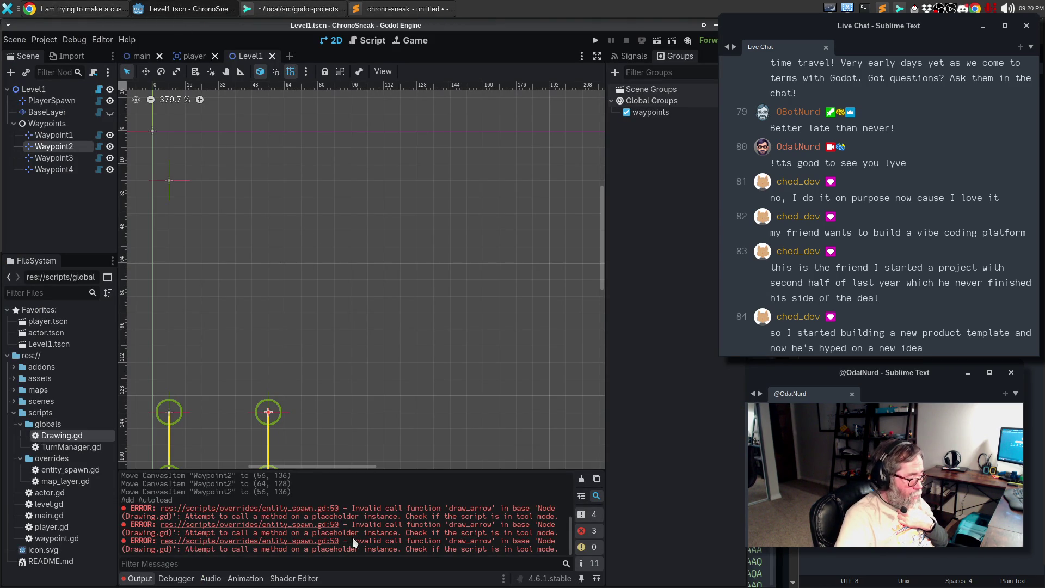
drag(186, 550, 287, 550)
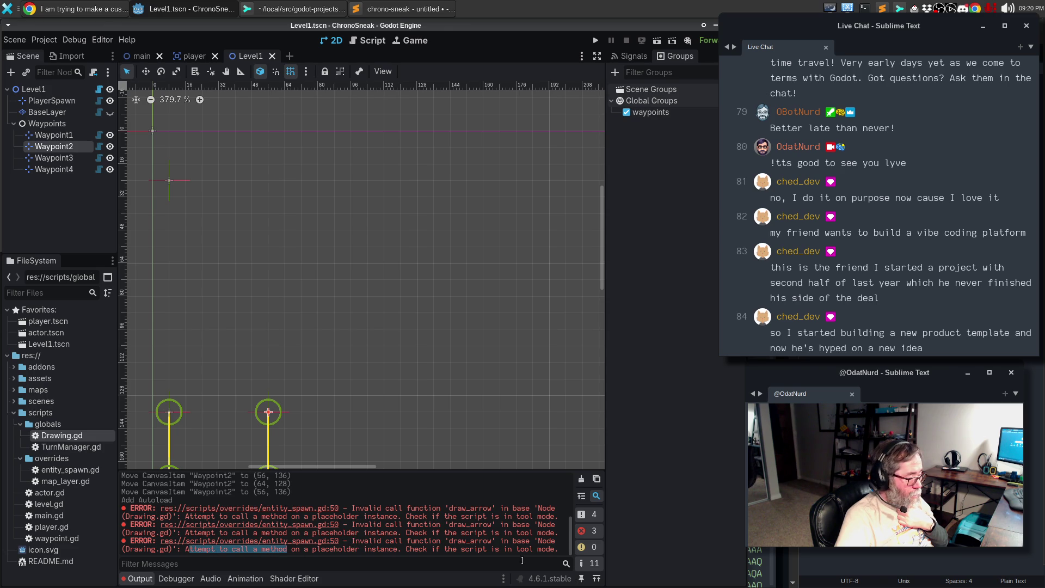
shift+click(563, 549)
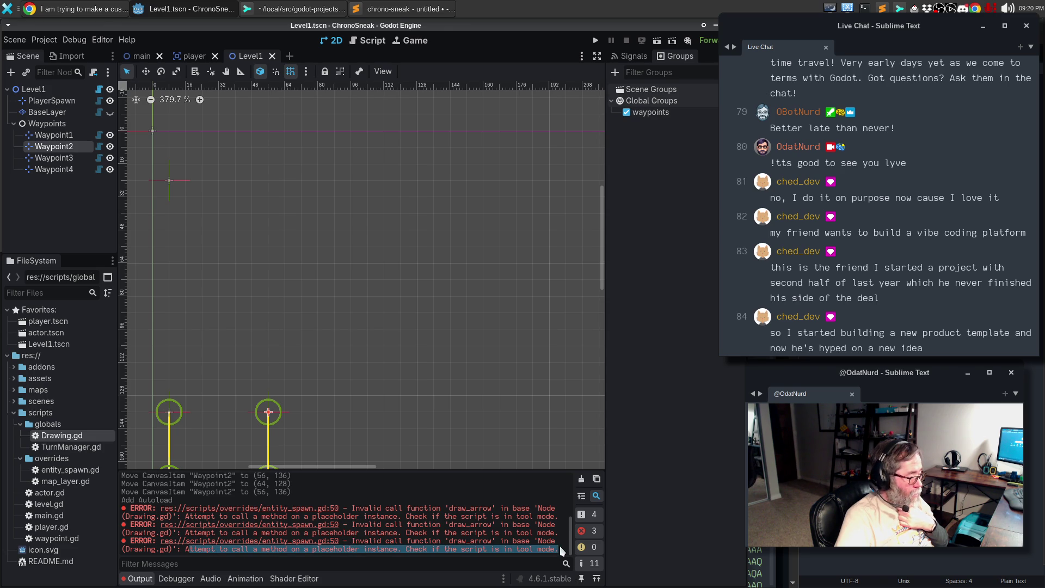
click(310, 542)
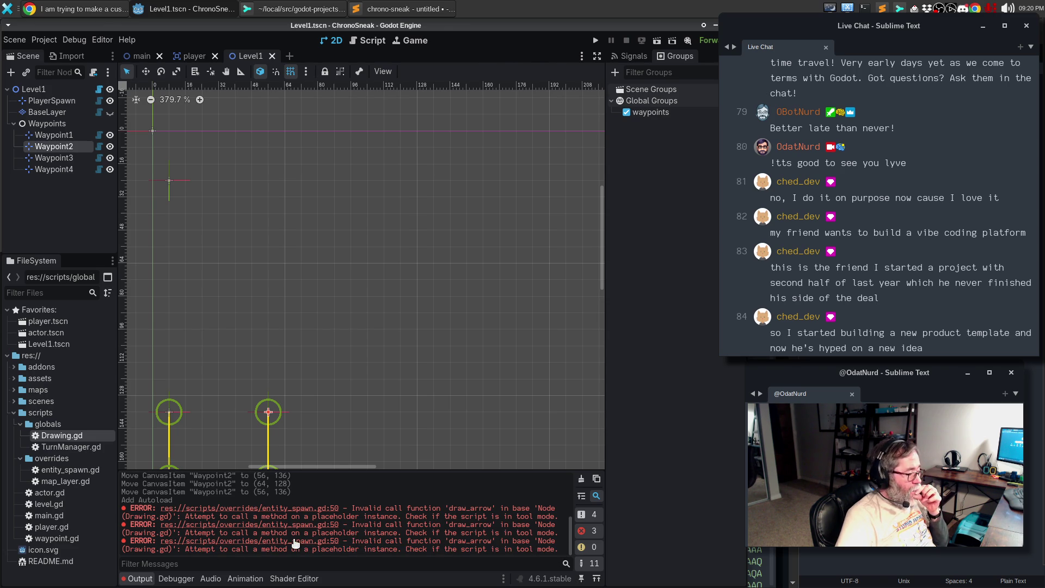
click(296, 542)
scroll(398, 371, down, 2)
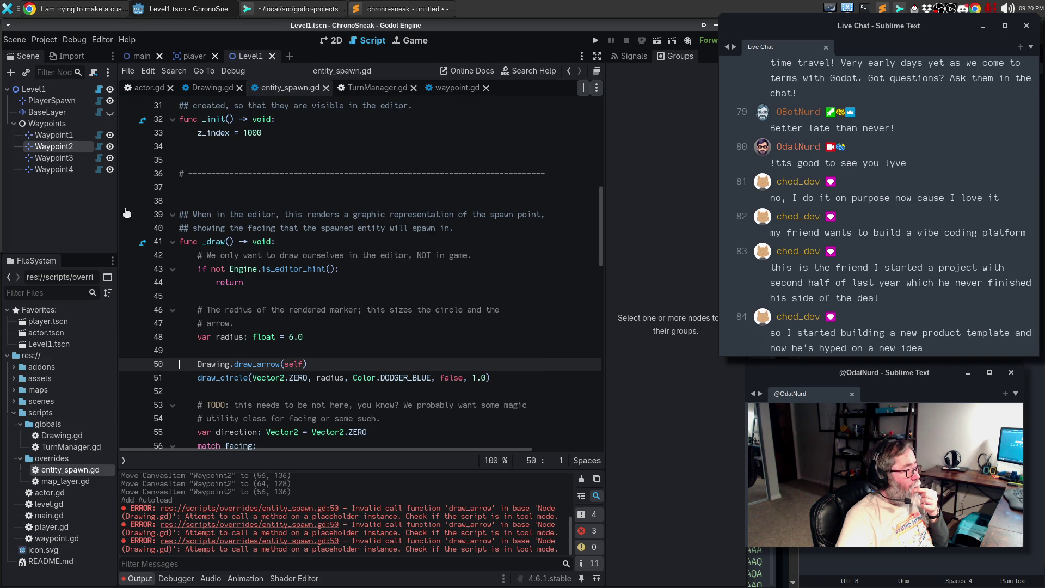
click(43, 40)
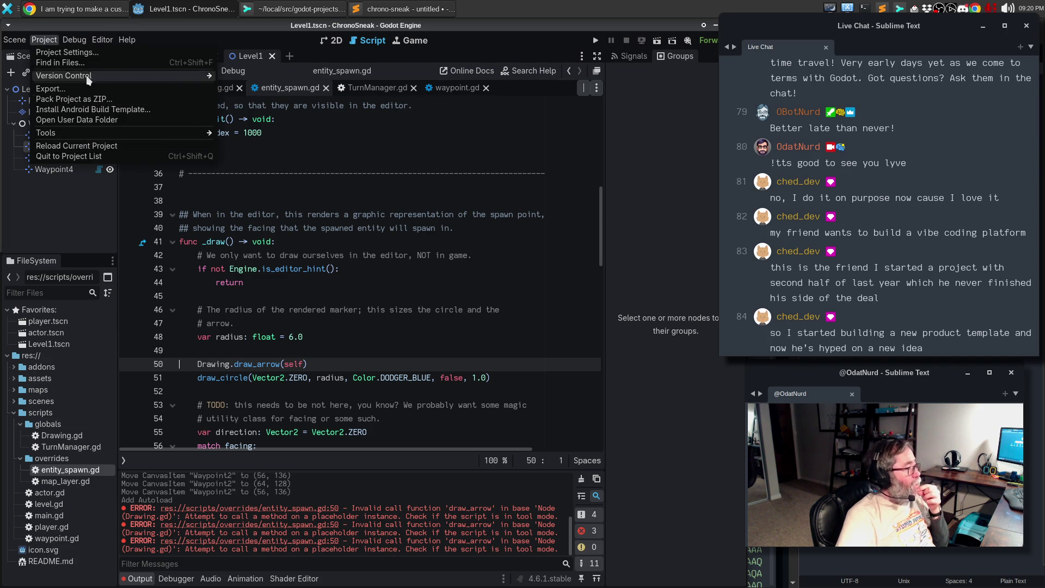
Step: Remove the Drawing entry from the project's Autoload list and save with Ctrl+S
click(71, 52)
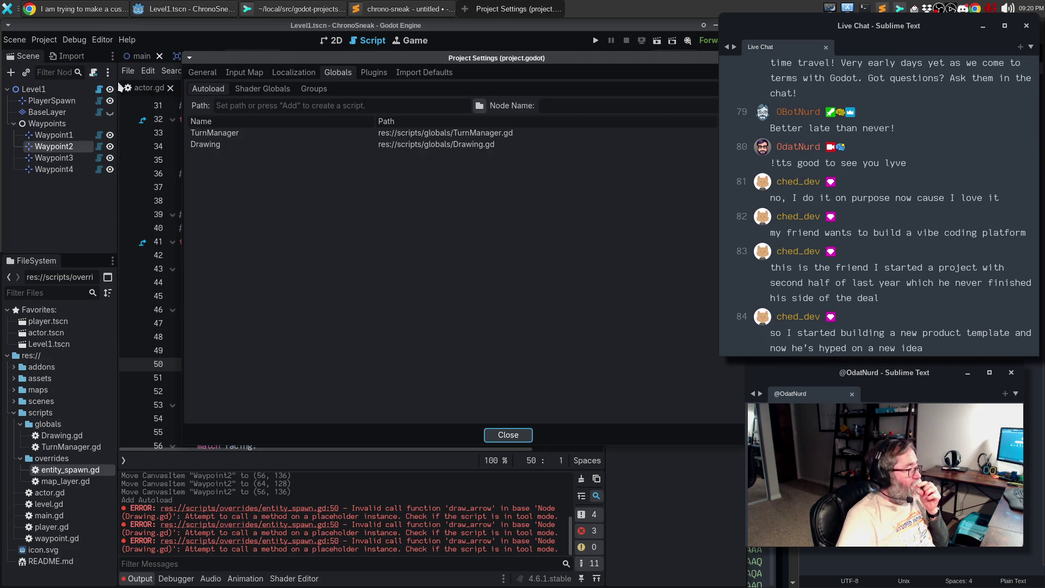
click(207, 145)
key(Delete)
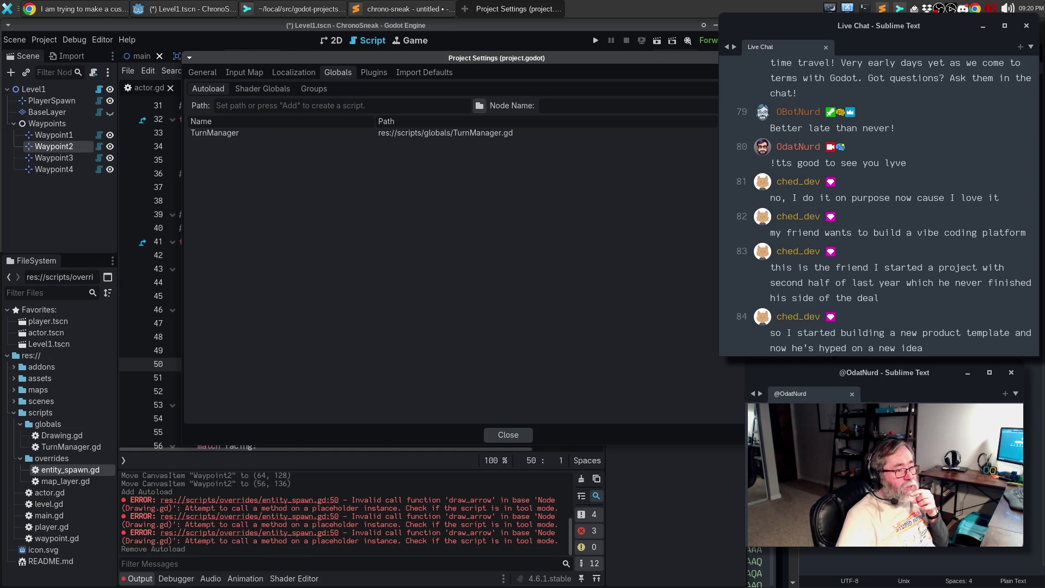
click(486, 438)
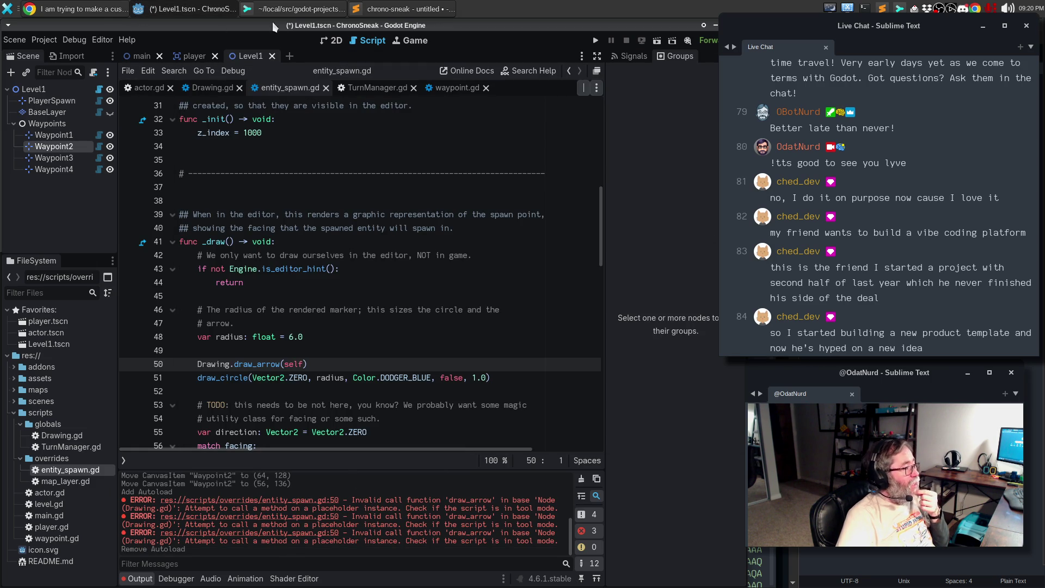
click(324, 202)
key(ctrl+s)
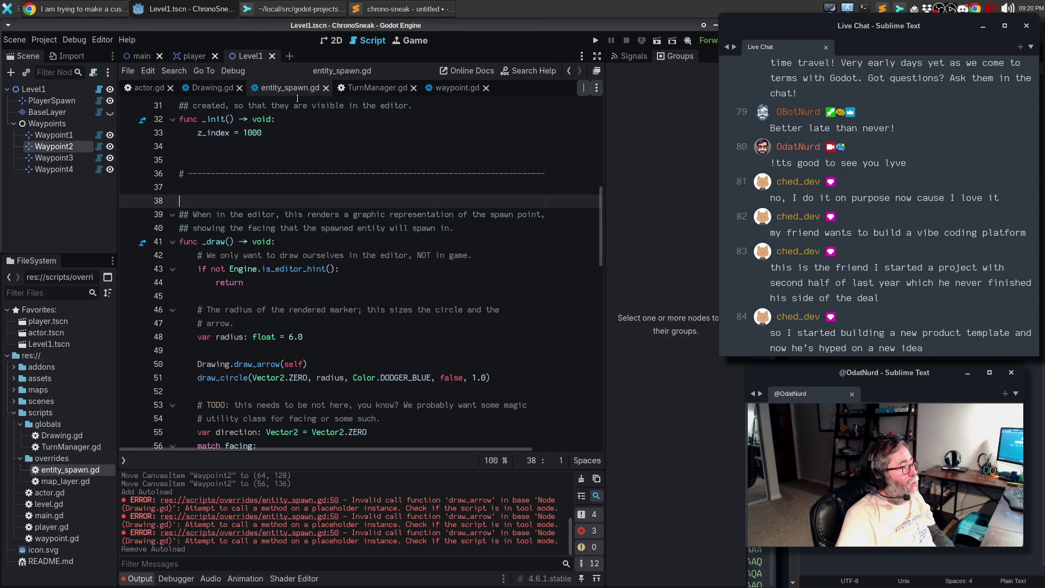
Step: Reload the current project and return to entity_spawn.gd to see the line 50 error
click(333, 40)
click(5, 40)
click(41, 41)
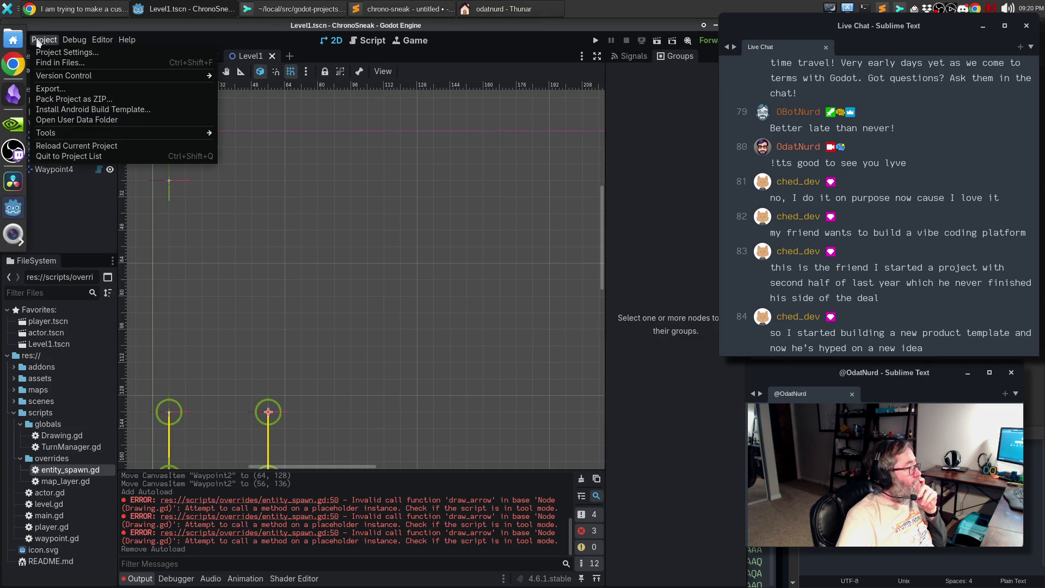
click(41, 41)
click(40, 41)
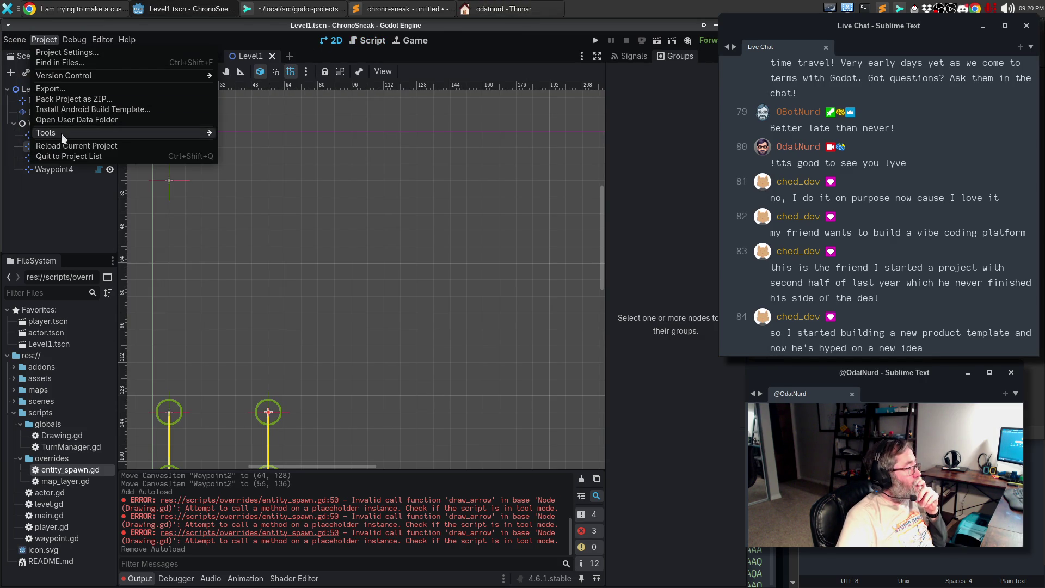
click(79, 146)
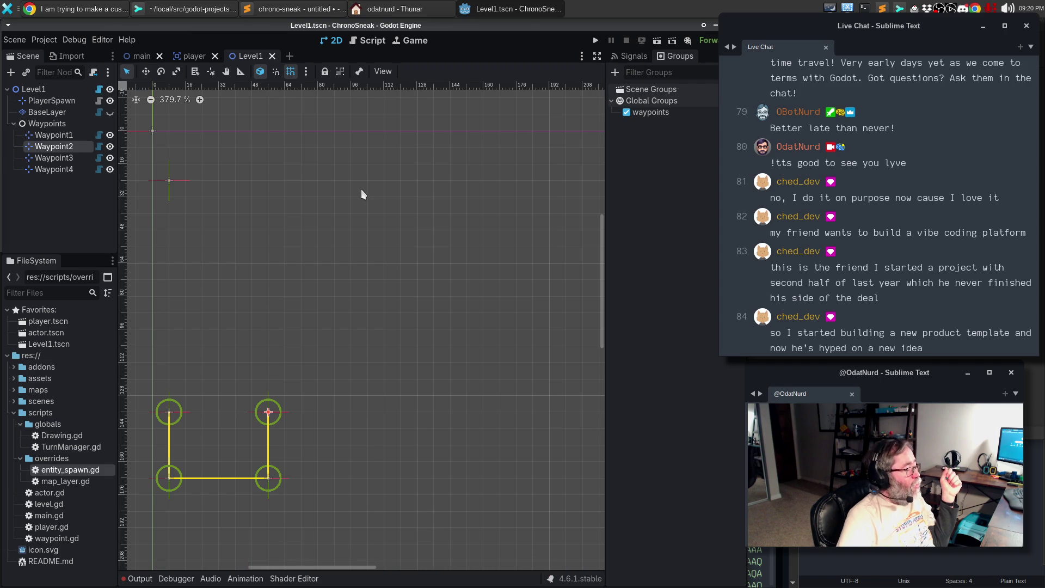
click(372, 40)
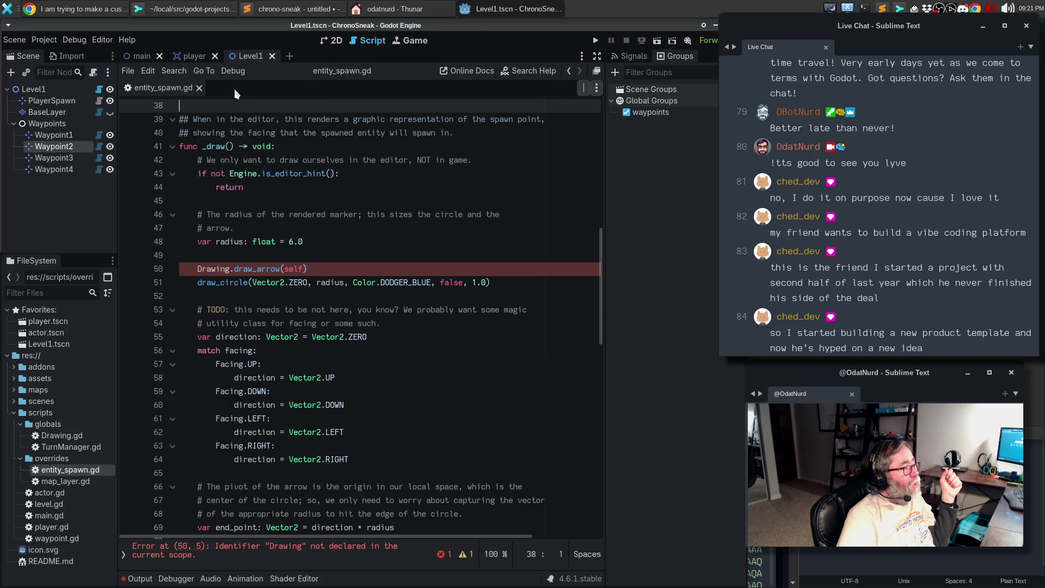
Step: Open Drawing.gd from the FileSystem dock for editing
scroll(262, 104, up, 12)
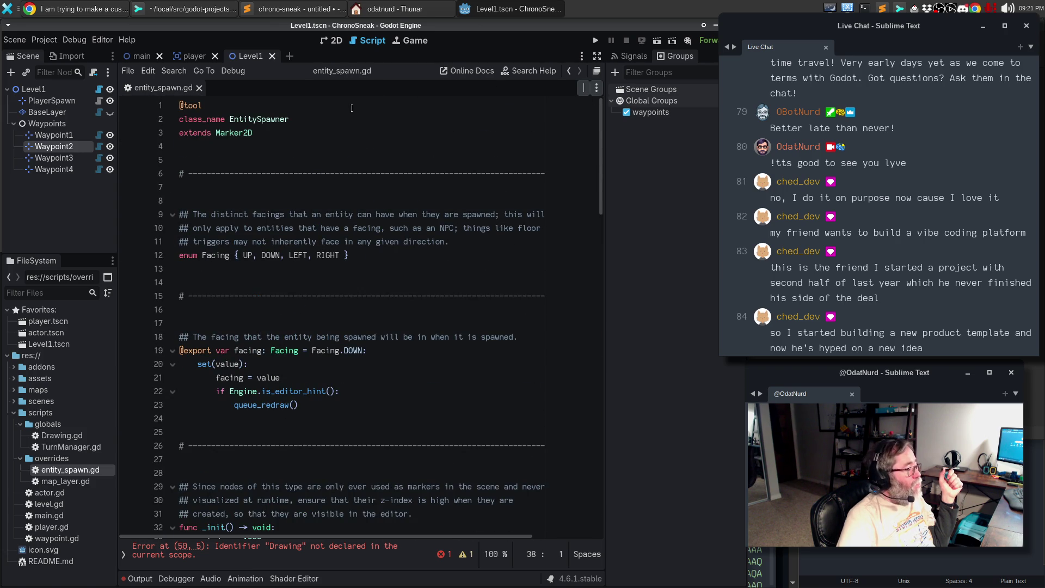
click(72, 437)
double_click(72, 436)
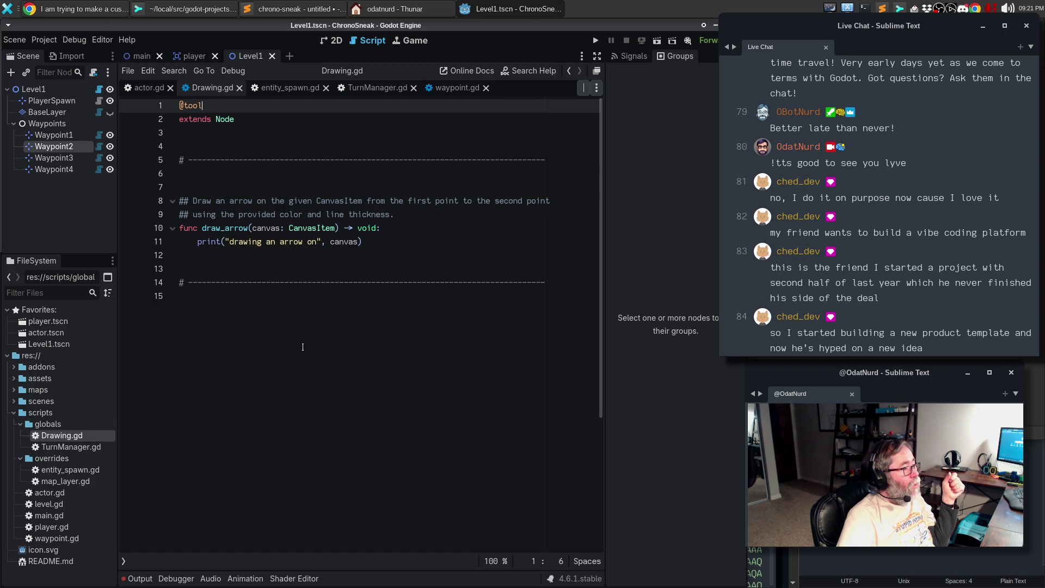
click(272, 269)
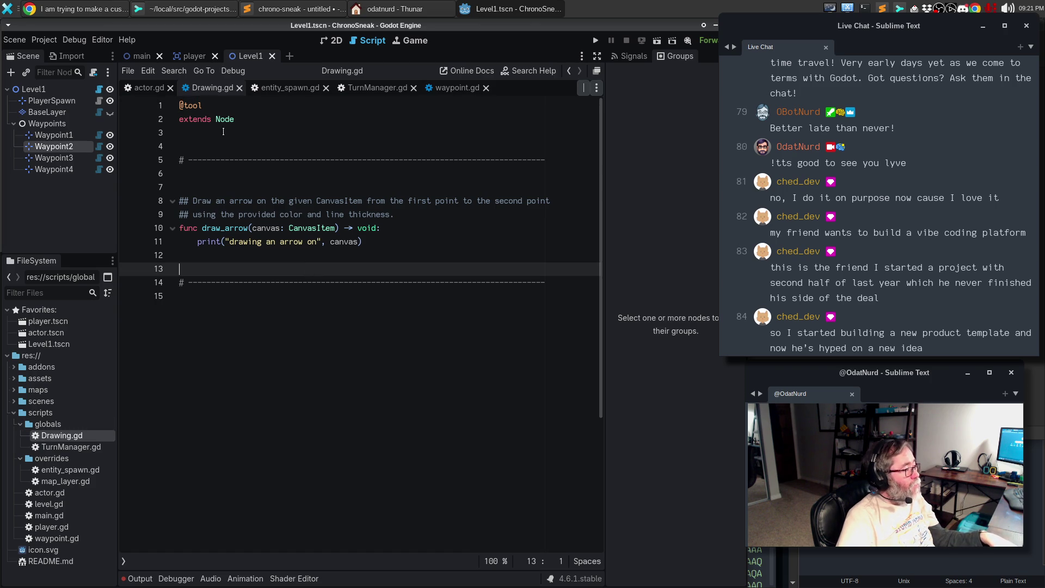
drag(204, 105, 154, 106)
key(BackSpace)
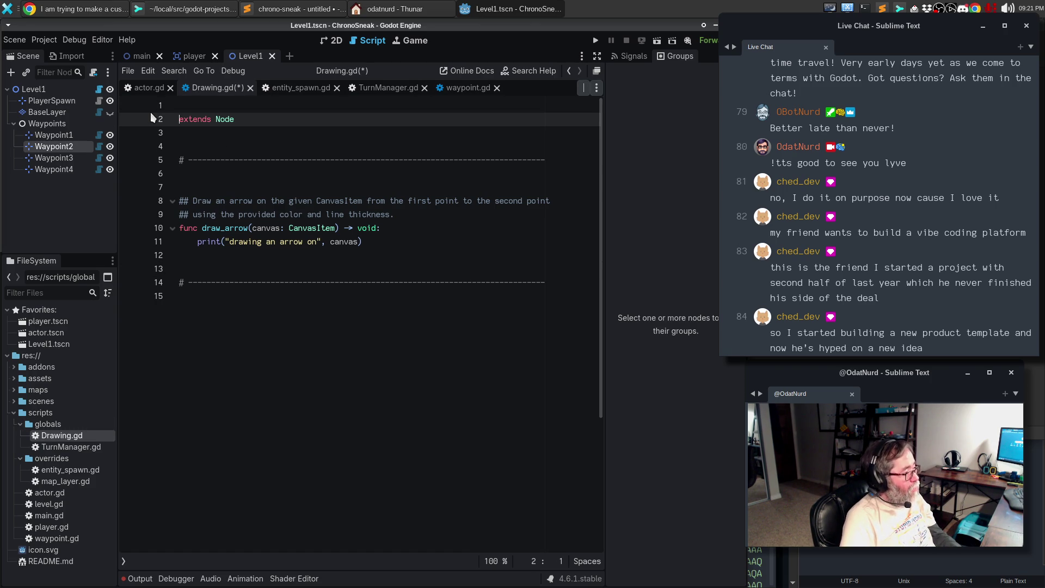
text(class)
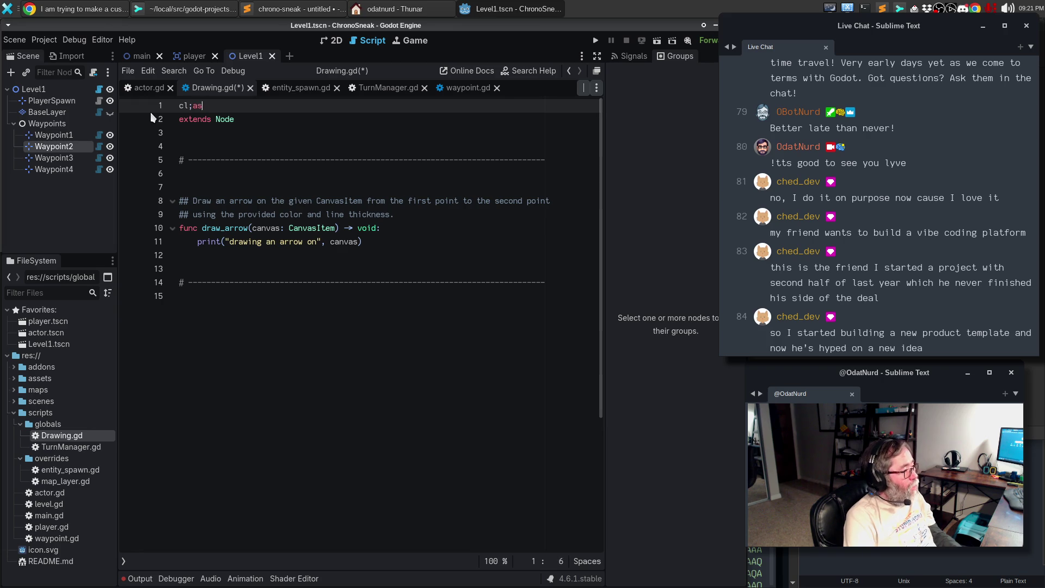
text(_name Drawing)
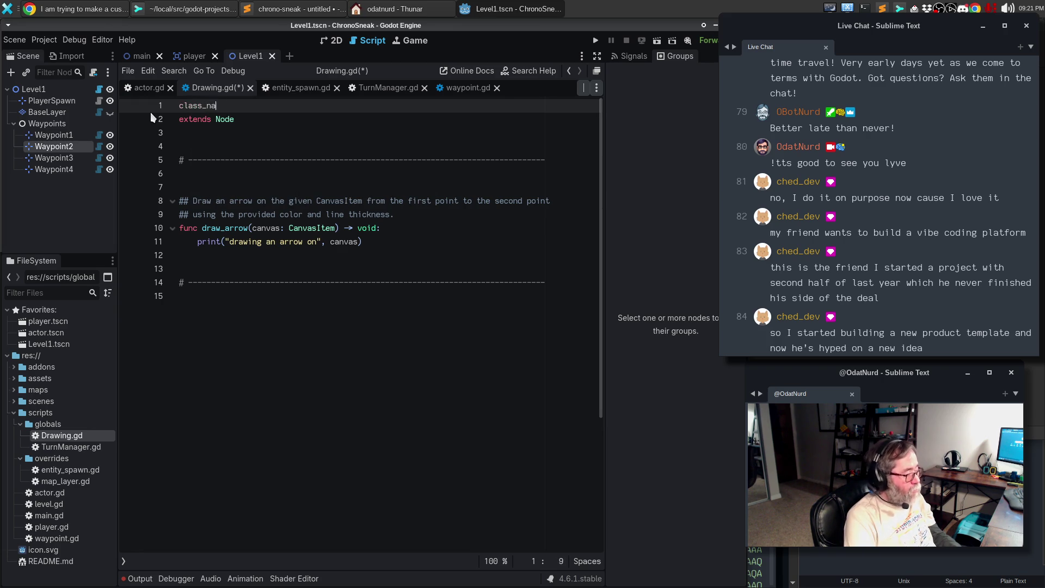
key(Down)
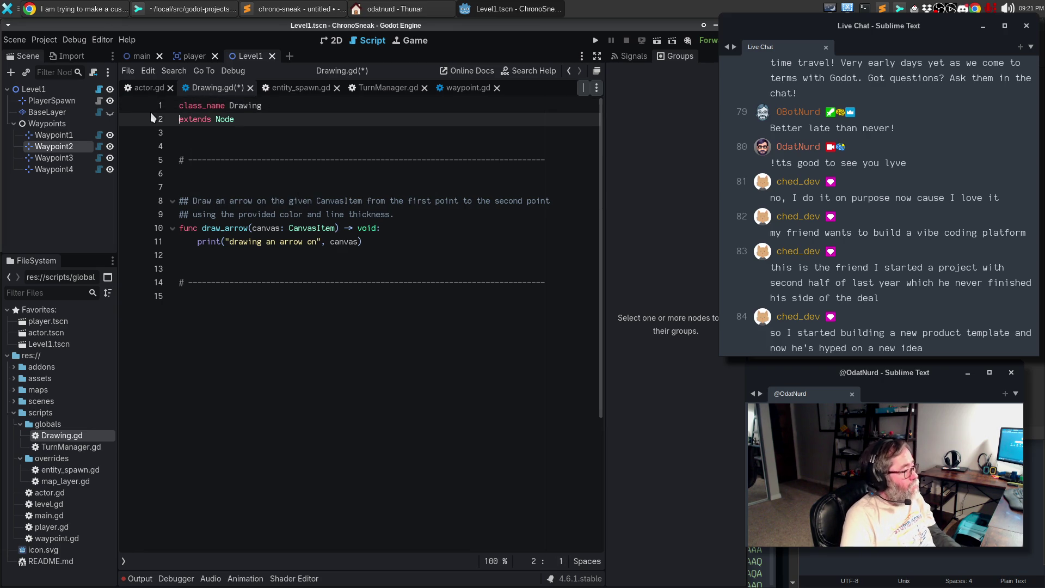
key(ctrl+shift+k)
key(ctrl+s)
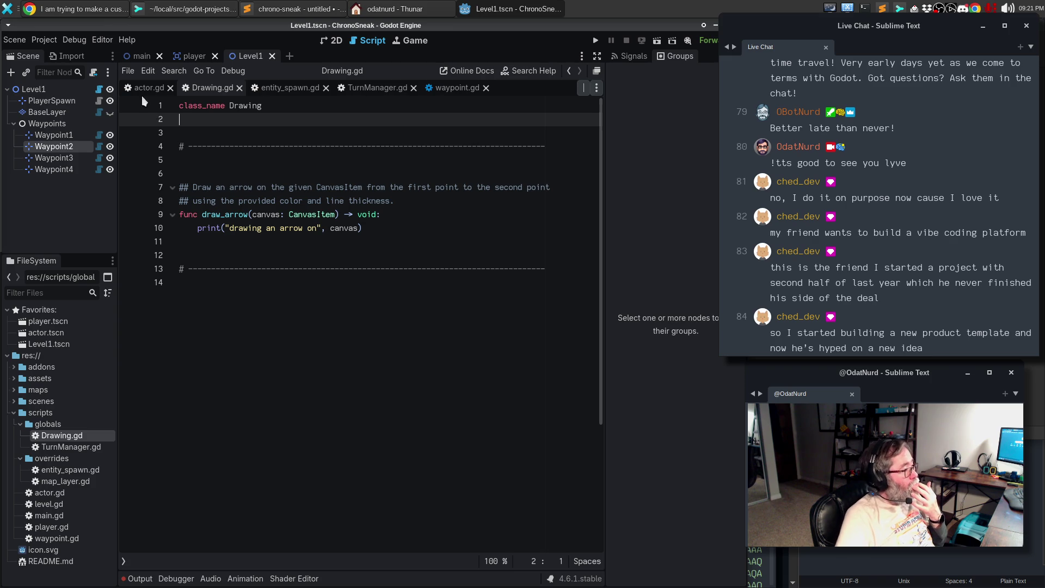
click(331, 43)
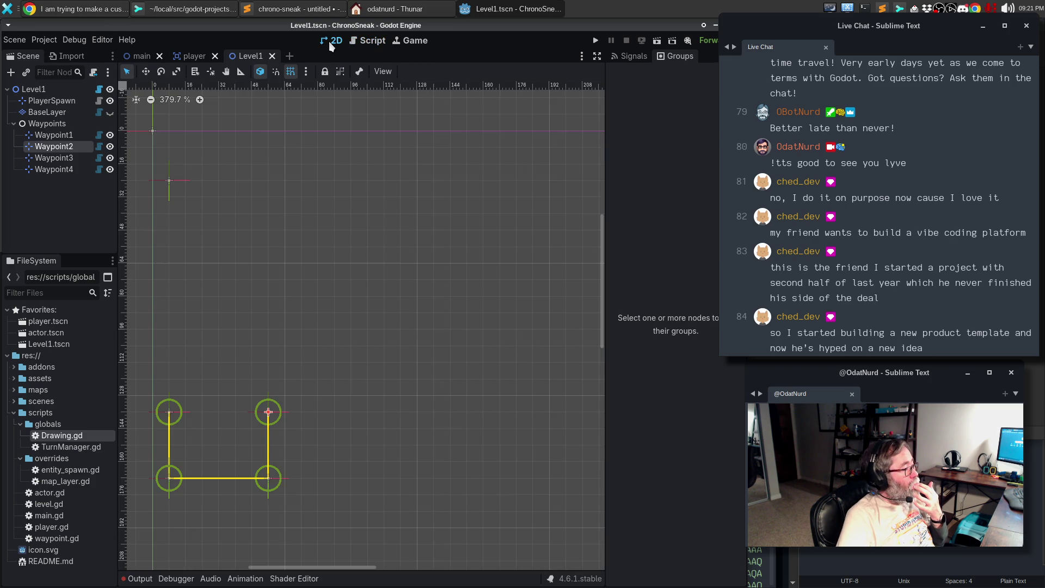
Step: Reload the saved level scene, read the 'Drawing' not declared errors in Output, then bring Chrome forward
click(14, 40)
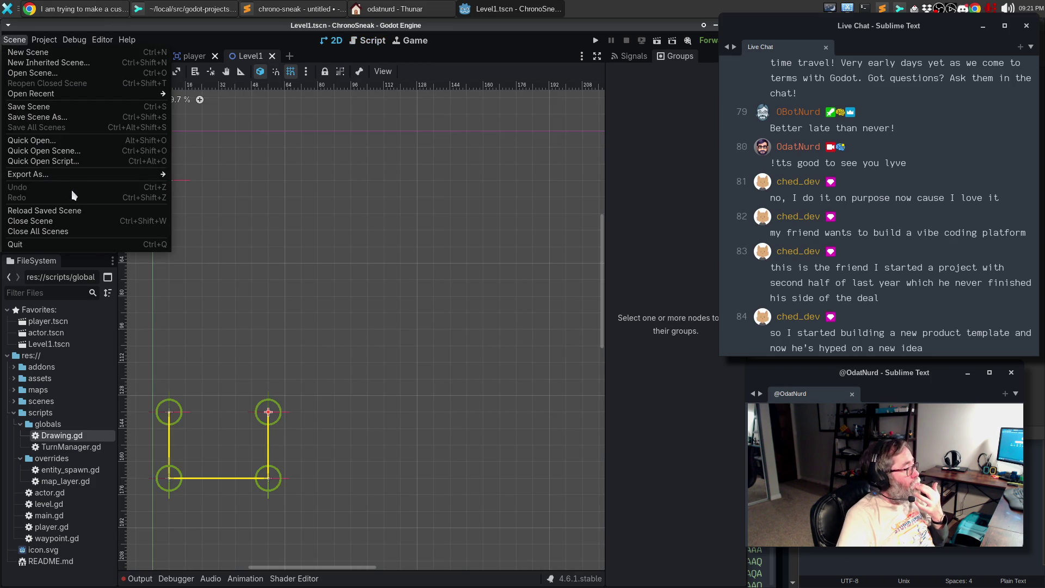
click(169, 211)
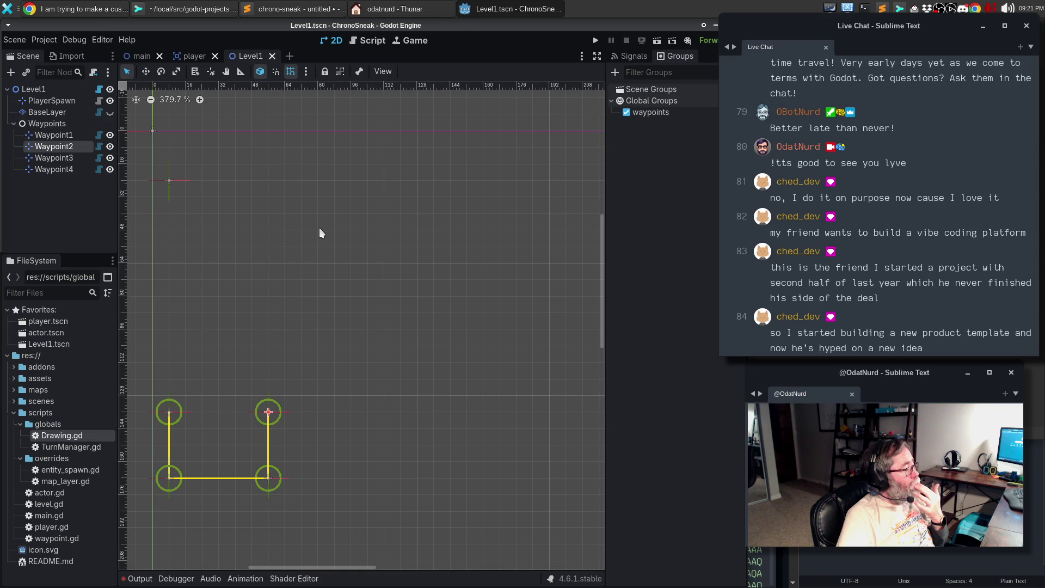
click(140, 578)
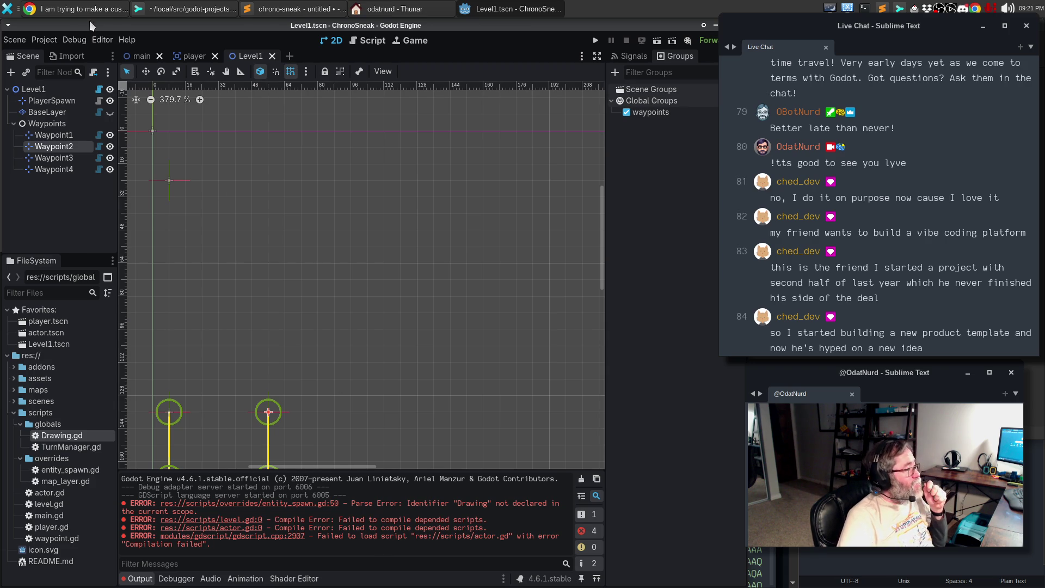
click(82, 9)
click(372, 94)
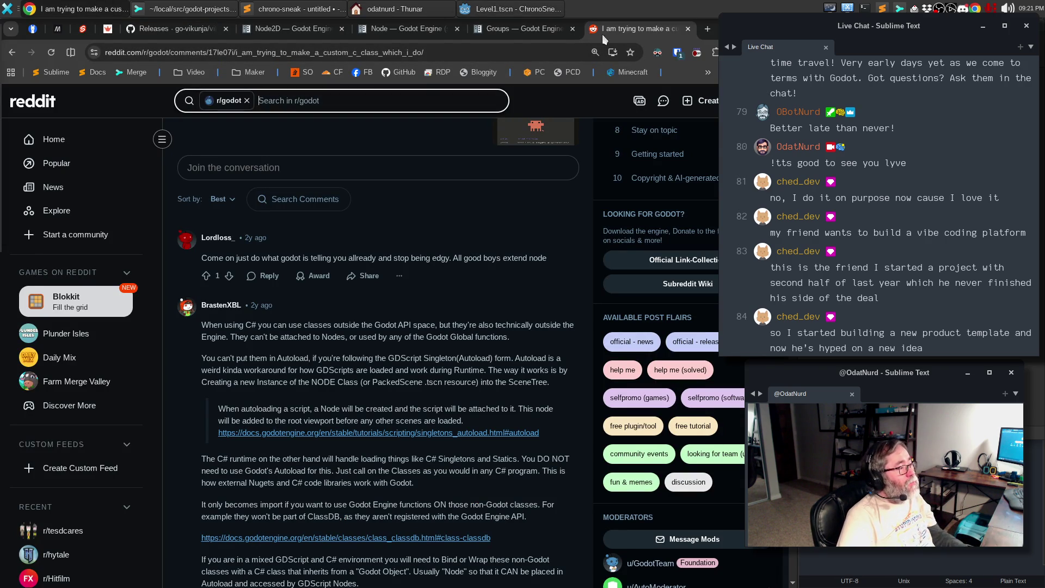
Step: Google 'Godot global singleton for shared drawing code' and scroll through the results
click(545, 50)
text(Godot global )
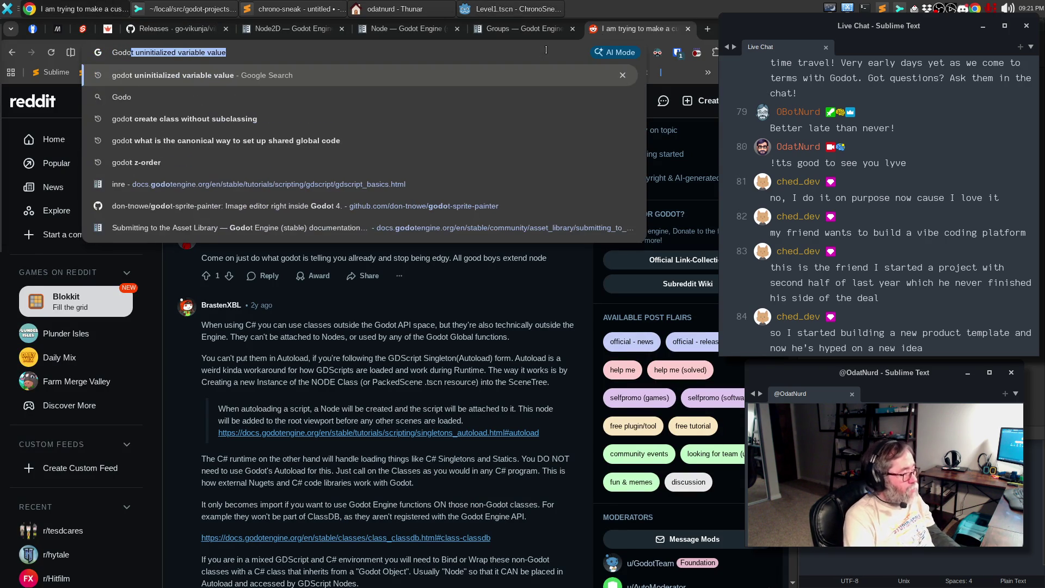
text(singleton for xc)
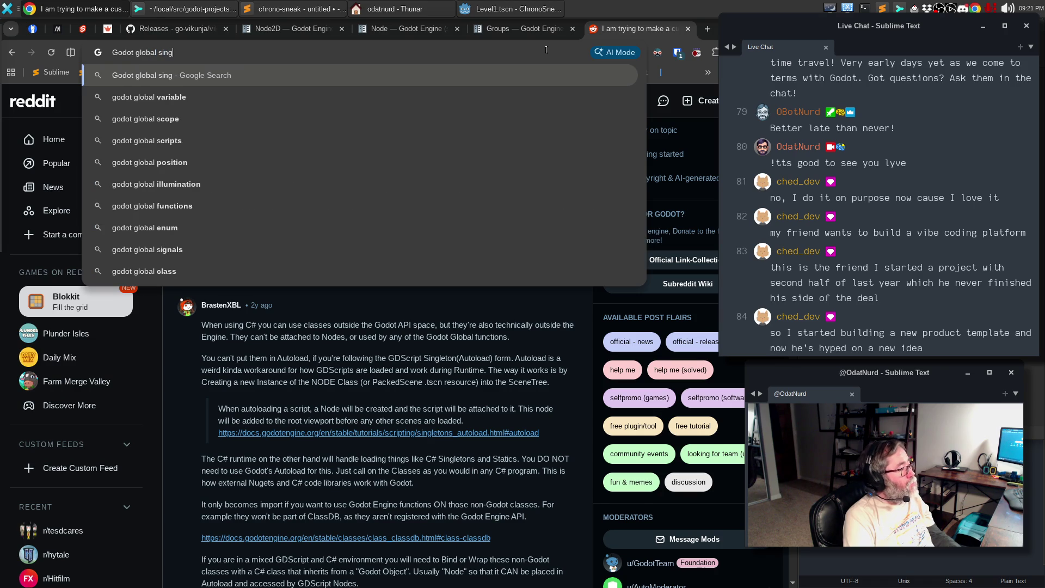
key(BackSpace)
key(BackSpace)
text(shared dra)
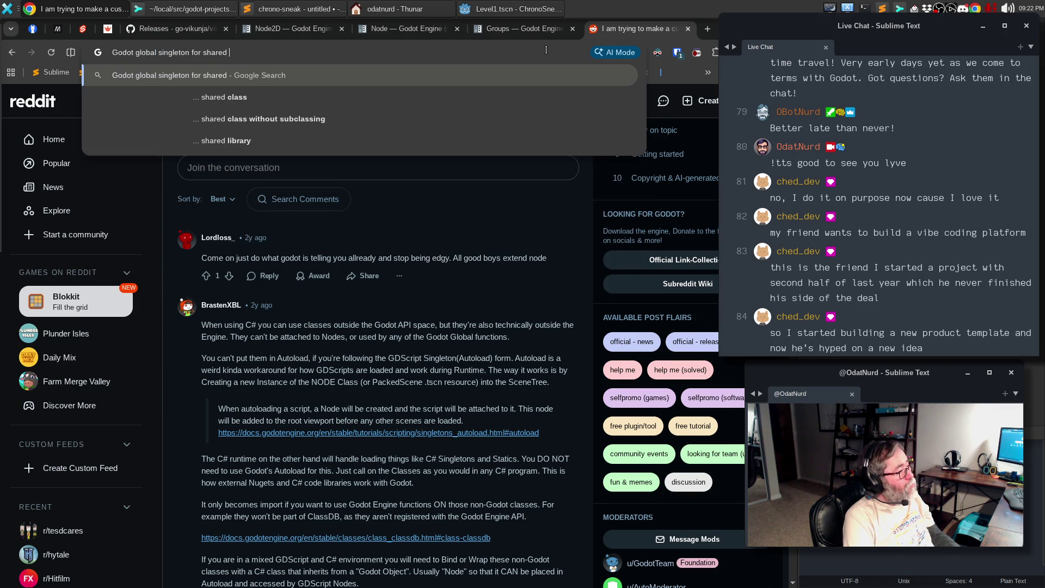
text(wing codwe)
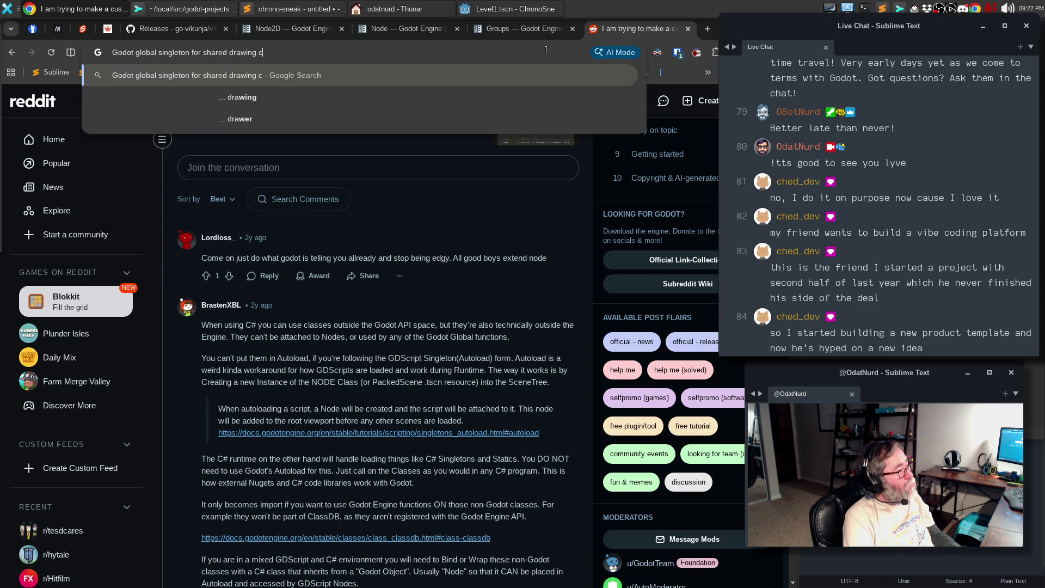
key(Return)
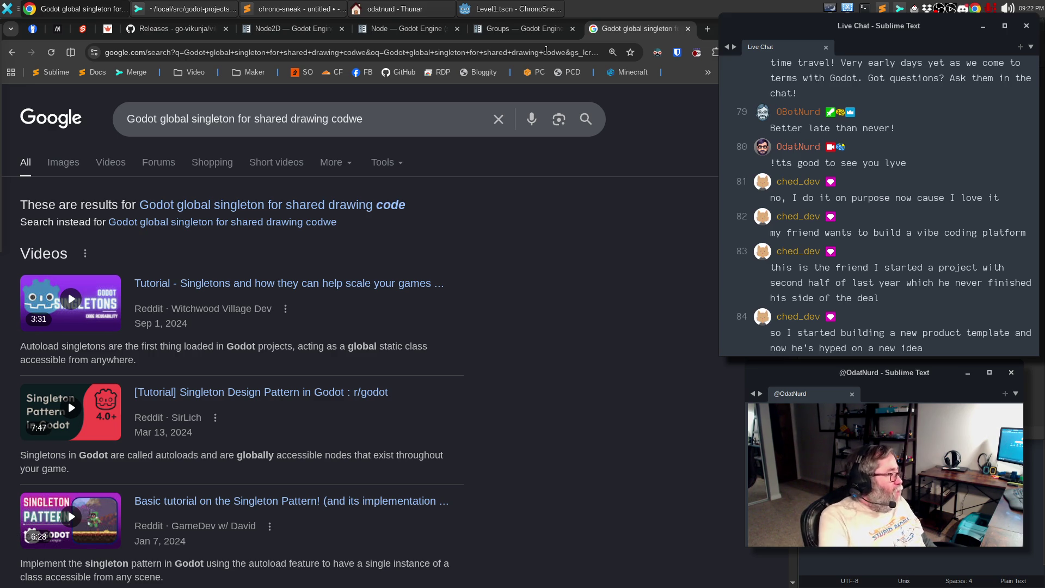
scroll(210, 302, down, 3)
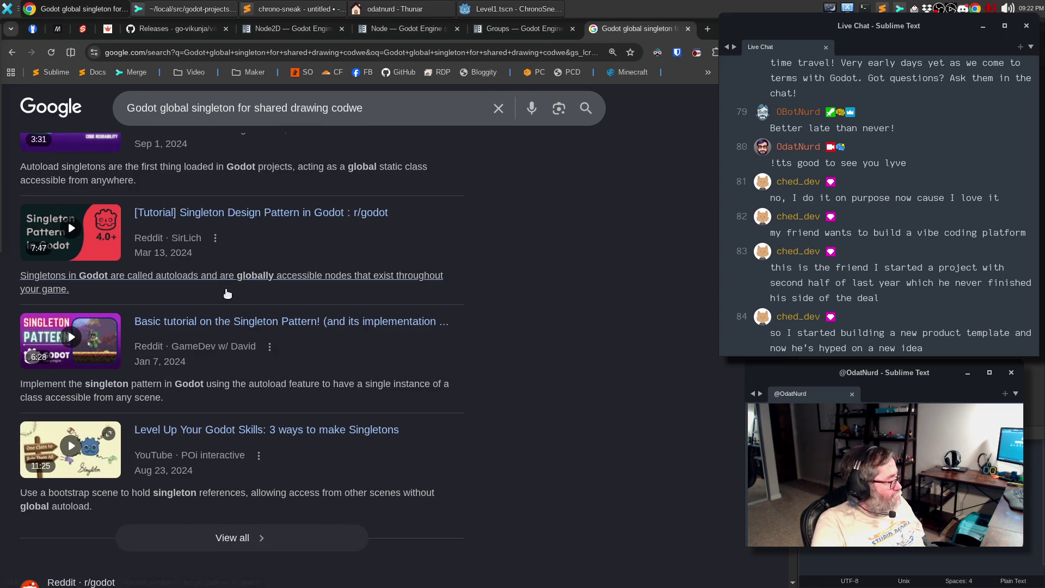
scroll(227, 293, down, 4)
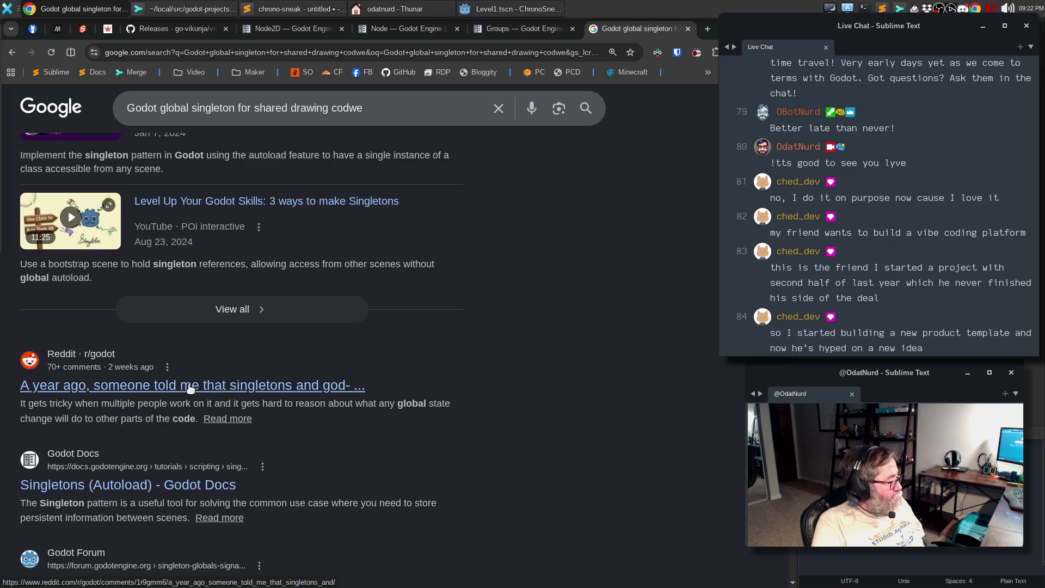
Step: Open the 'Singletons (Autoload) - Godot Docs' 4.4 page and scroll down to its Autoload section
click(186, 486)
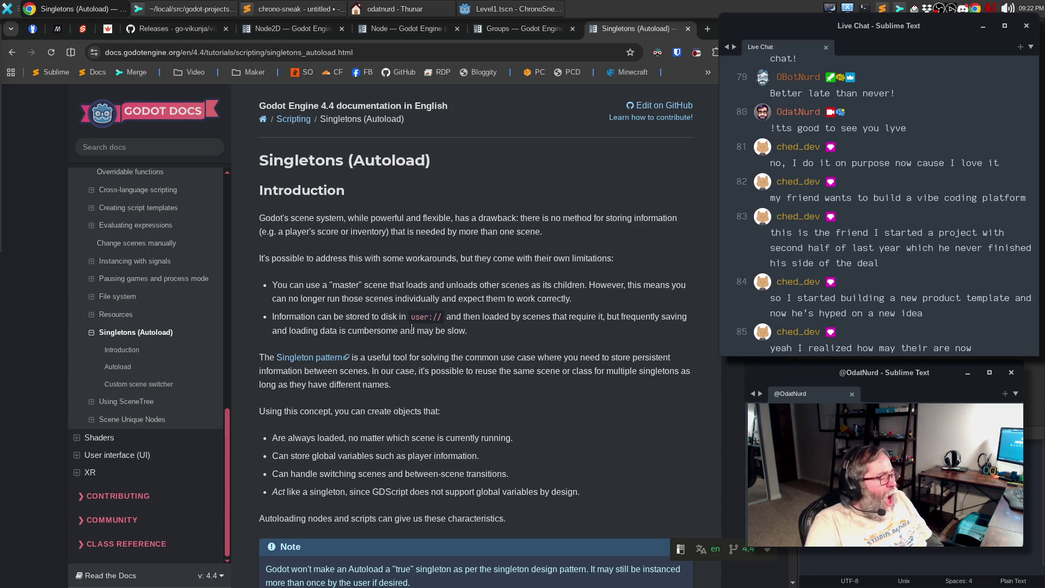
scroll(360, 333, down, 1)
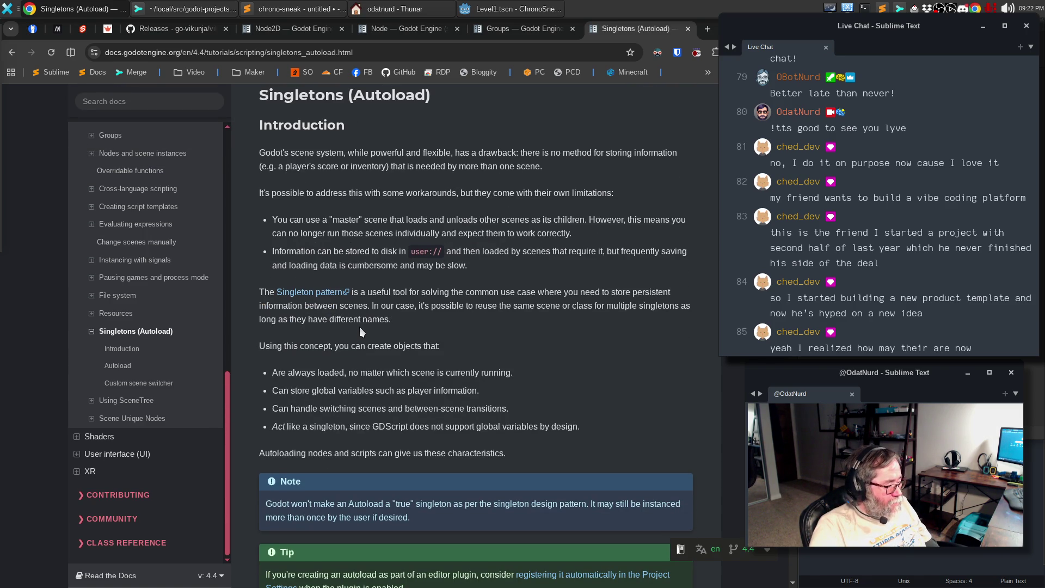
scroll(359, 330, down, 3)
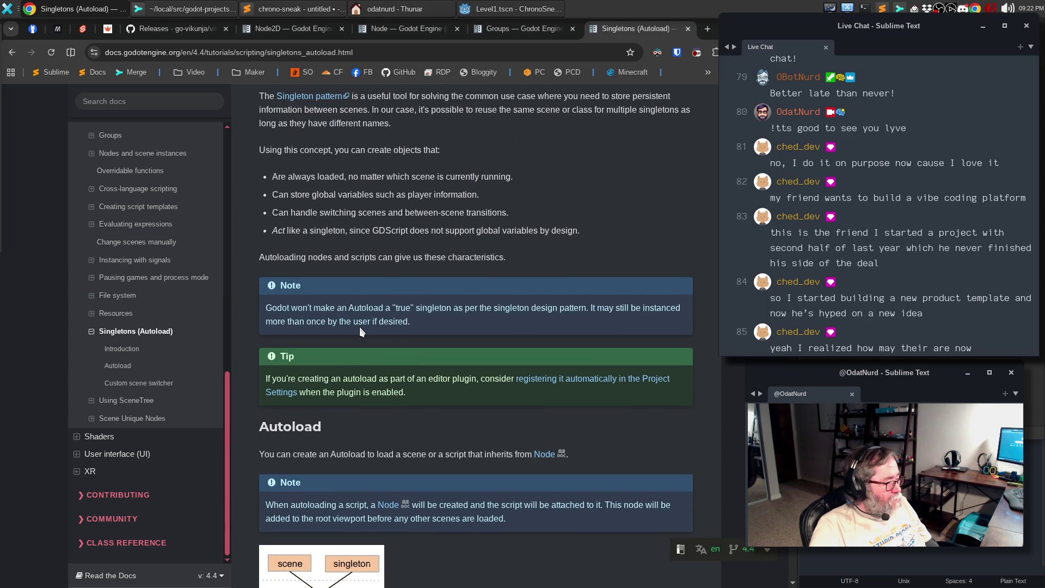
scroll(359, 326, down, 4)
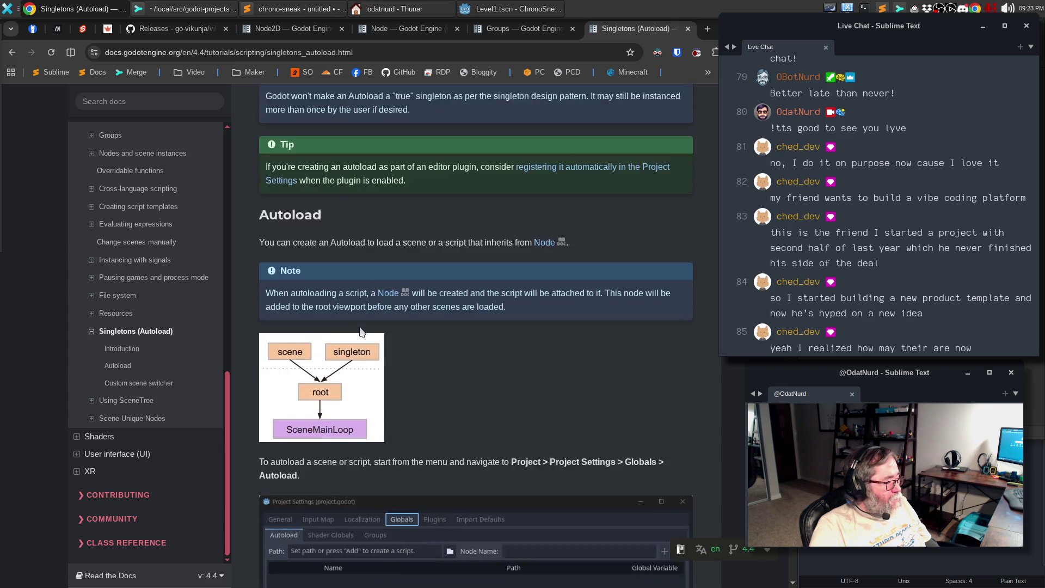